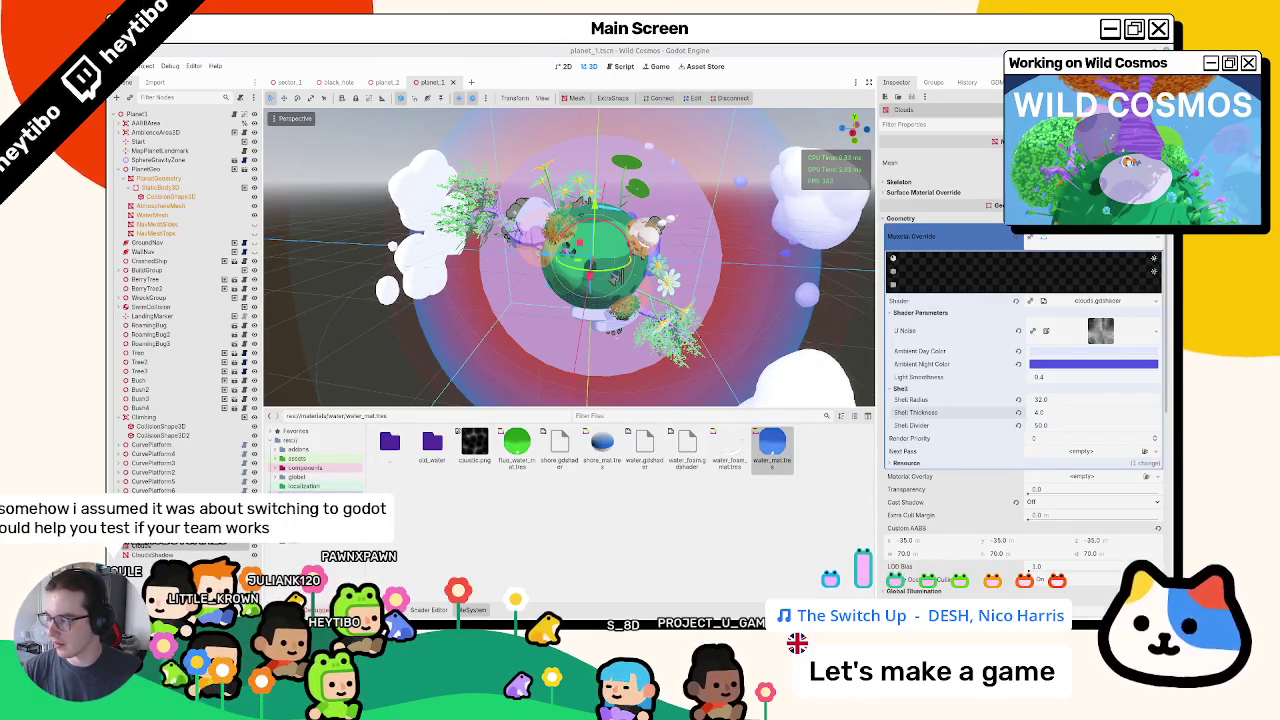
# - Open clouds.gdshader and change MAX_STEPS from 128 to 64
pyautogui.moveTo(550, 615)
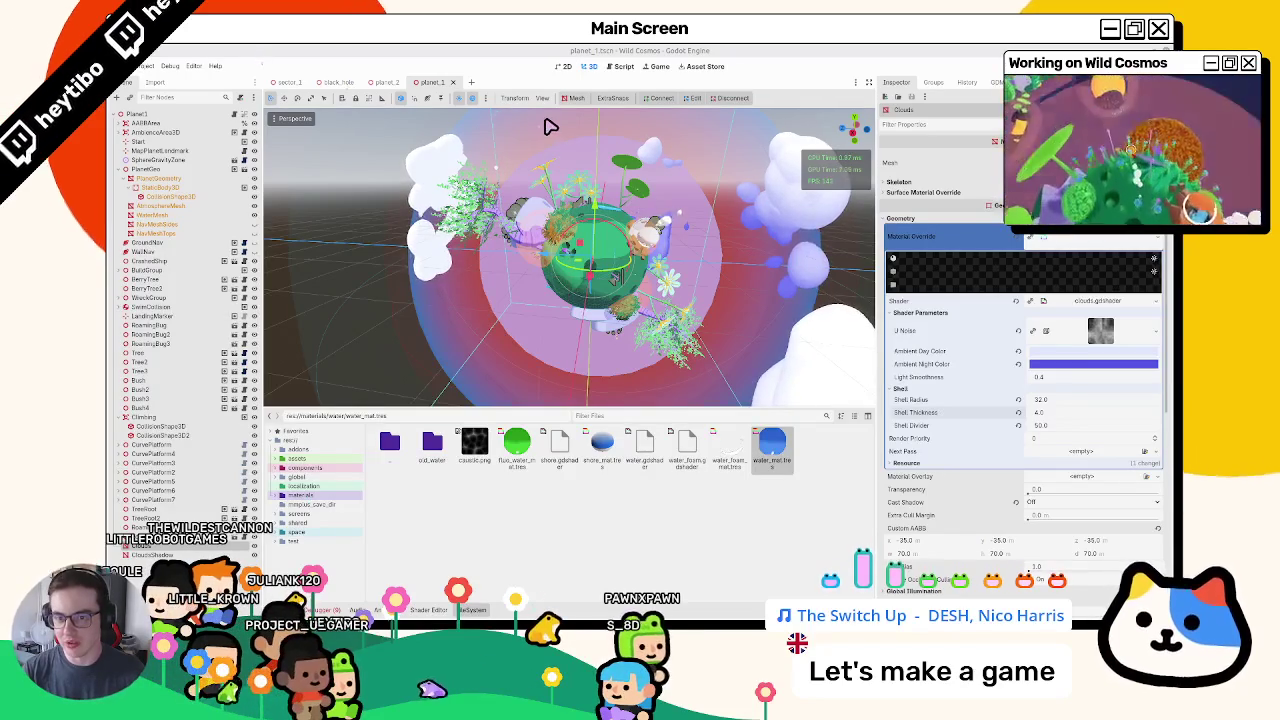
pyautogui.moveTo(551, 123)
pyautogui.mouseDown()
pyautogui.moveTo(674, 174)
pyautogui.moveTo(623, 171)
pyautogui.moveTo(563, 197)
pyautogui.moveTo(567, 150)
pyautogui.moveTo(614, 214)
pyautogui.moveTo(600, 266)
pyautogui.mouseUp()
pyautogui.hotkey('alt', 's')
pyautogui.scroll(-3, 480, 425)
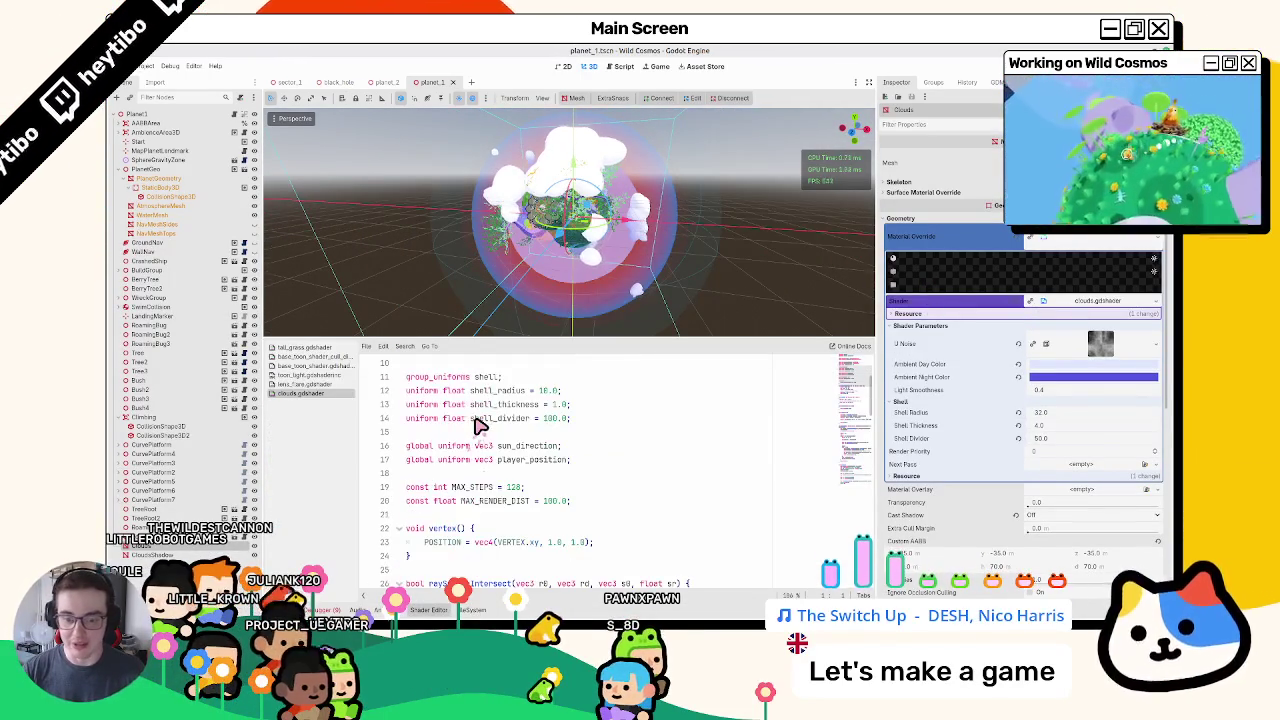
pyautogui.scroll(3, 480, 425)
pyautogui.scroll(-8, 545, 470)
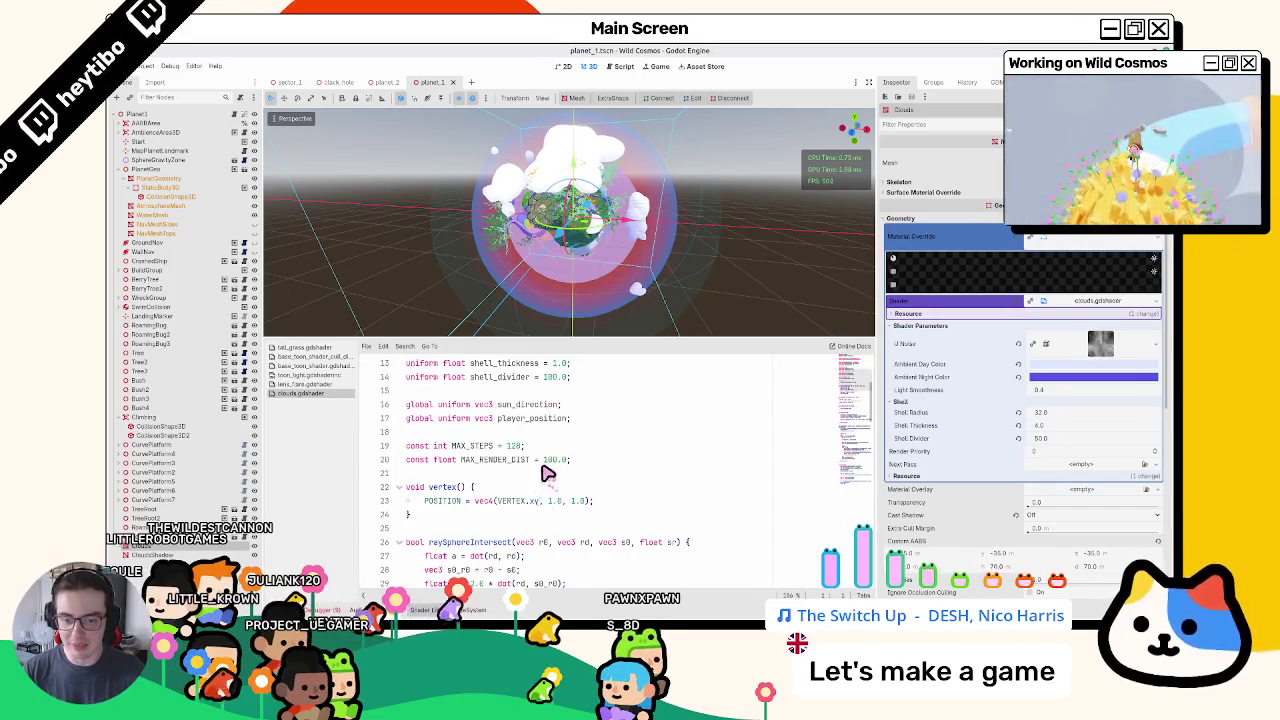
pyautogui.scroll(4, 545, 460)
pyautogui.doubleClick(540, 441)
pyautogui.write('64')
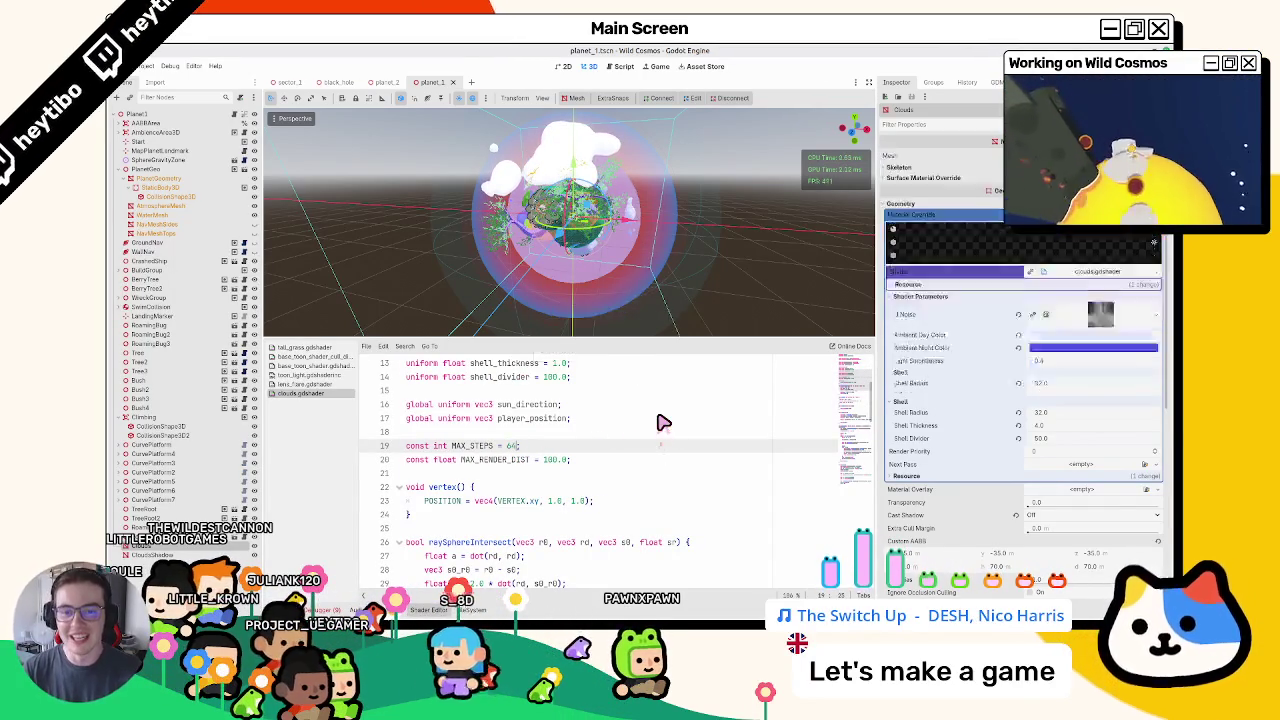
# - Try a 0.4 cloud threshold on line 73, undo back to 0.2, then open tall_grass.gdshader
pyautogui.scroll(5, 605, 275)
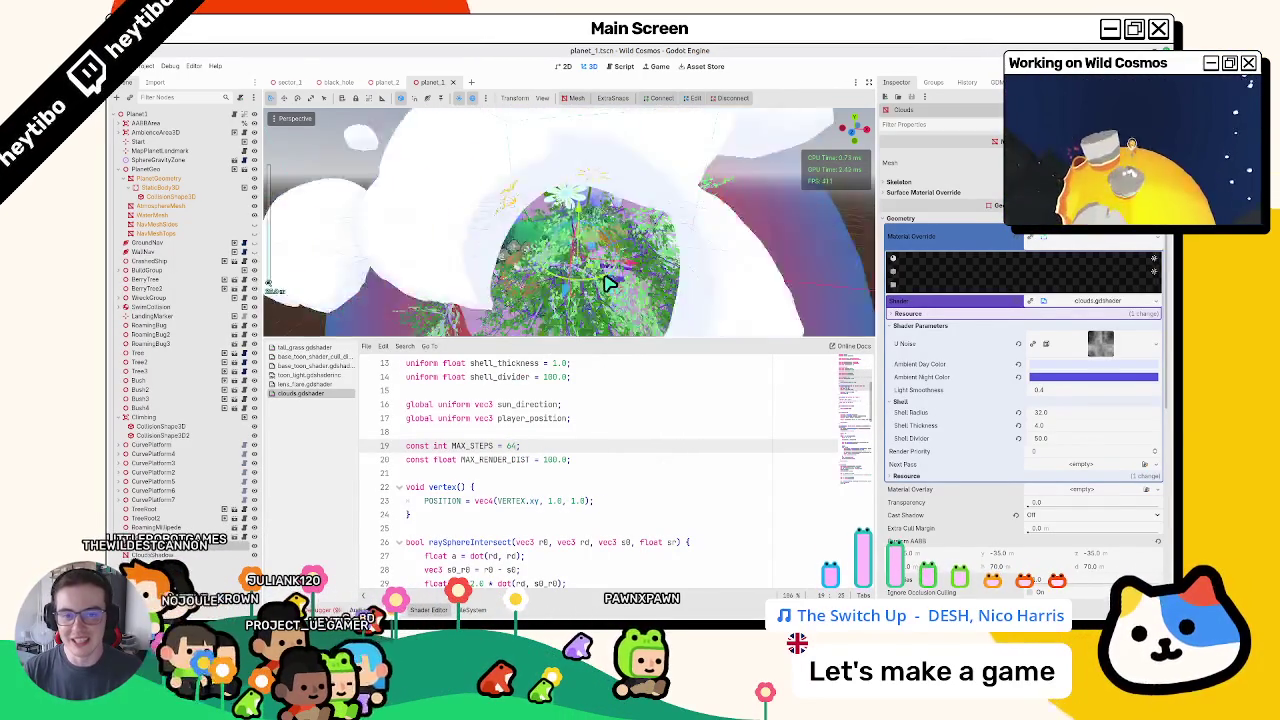
pyautogui.scroll(-4, 605, 283)
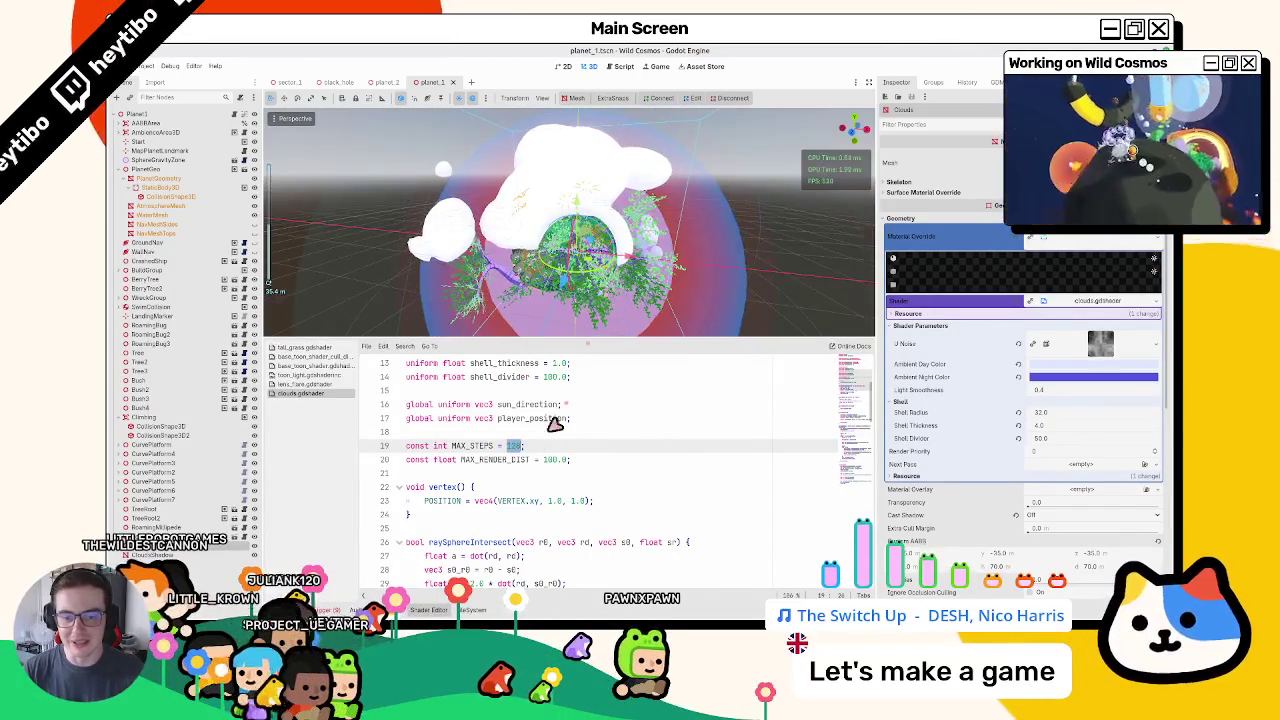
pyautogui.scroll(-20, 520, 450)
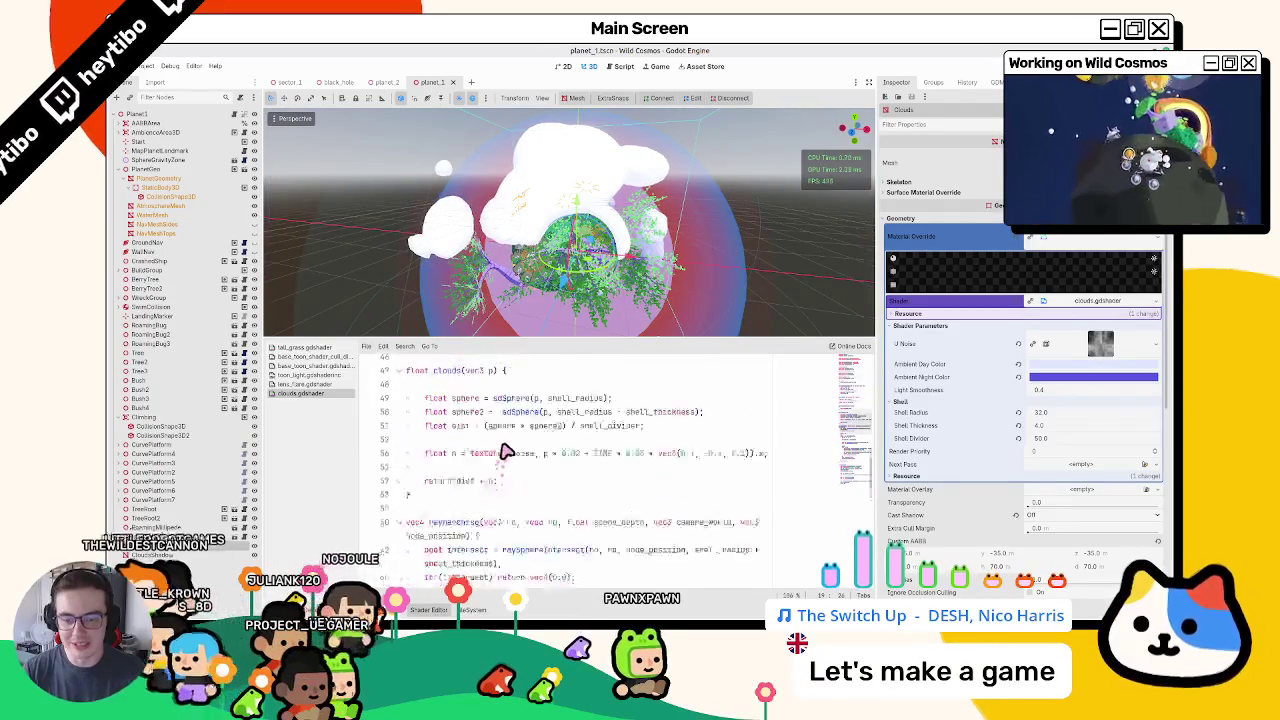
pyautogui.scroll(5, 508, 447)
pyautogui.click(537, 474)
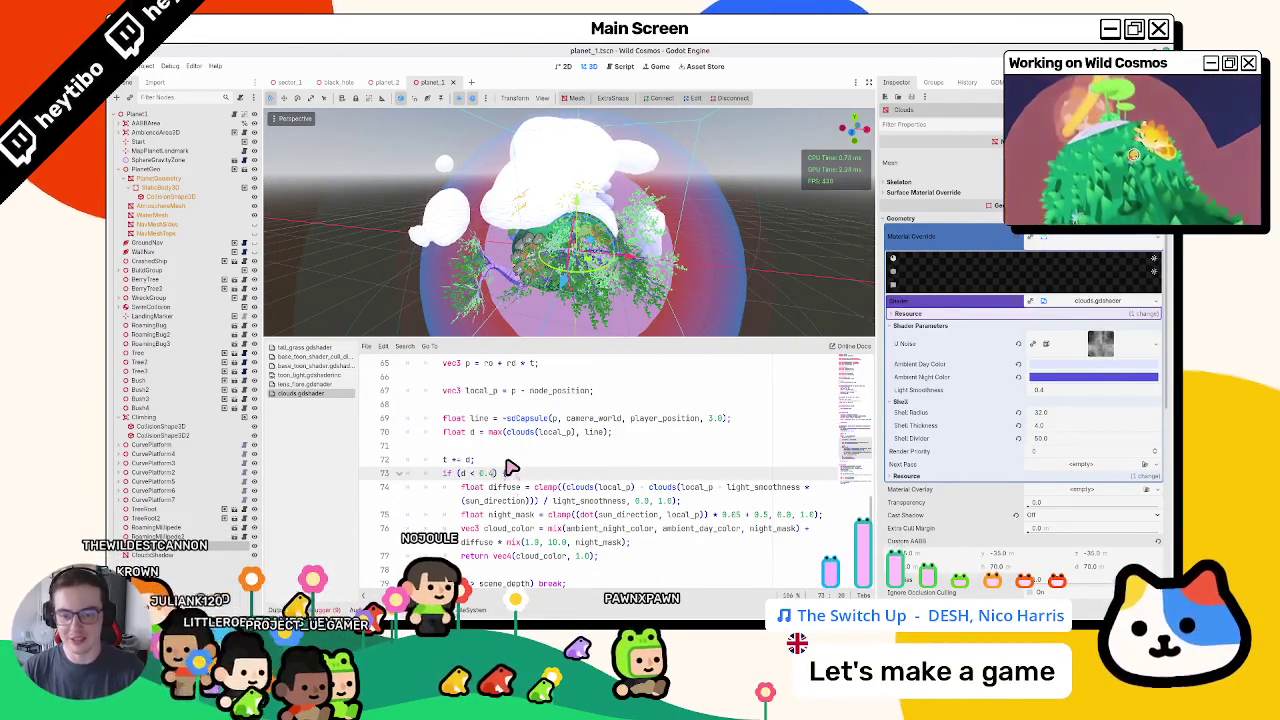
pyautogui.write('4')
pyautogui.scroll(3, 540, 235)
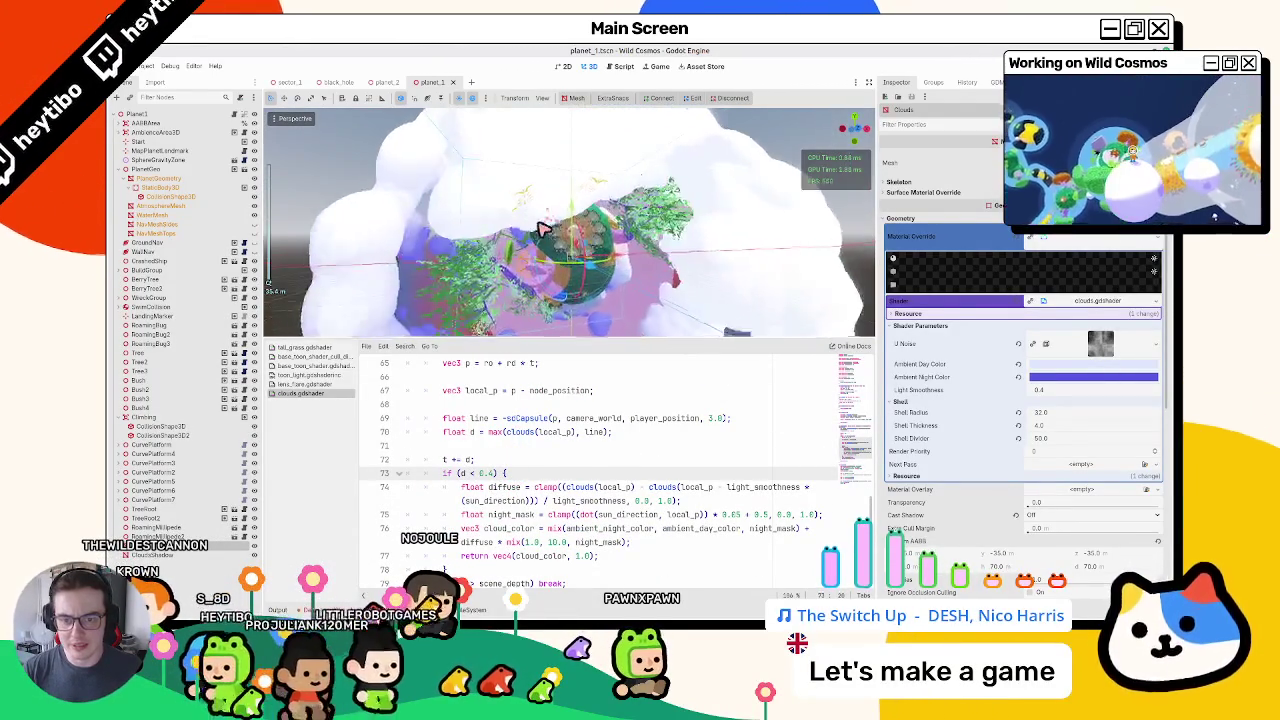
pyautogui.hotkey('ctrl', 'z')
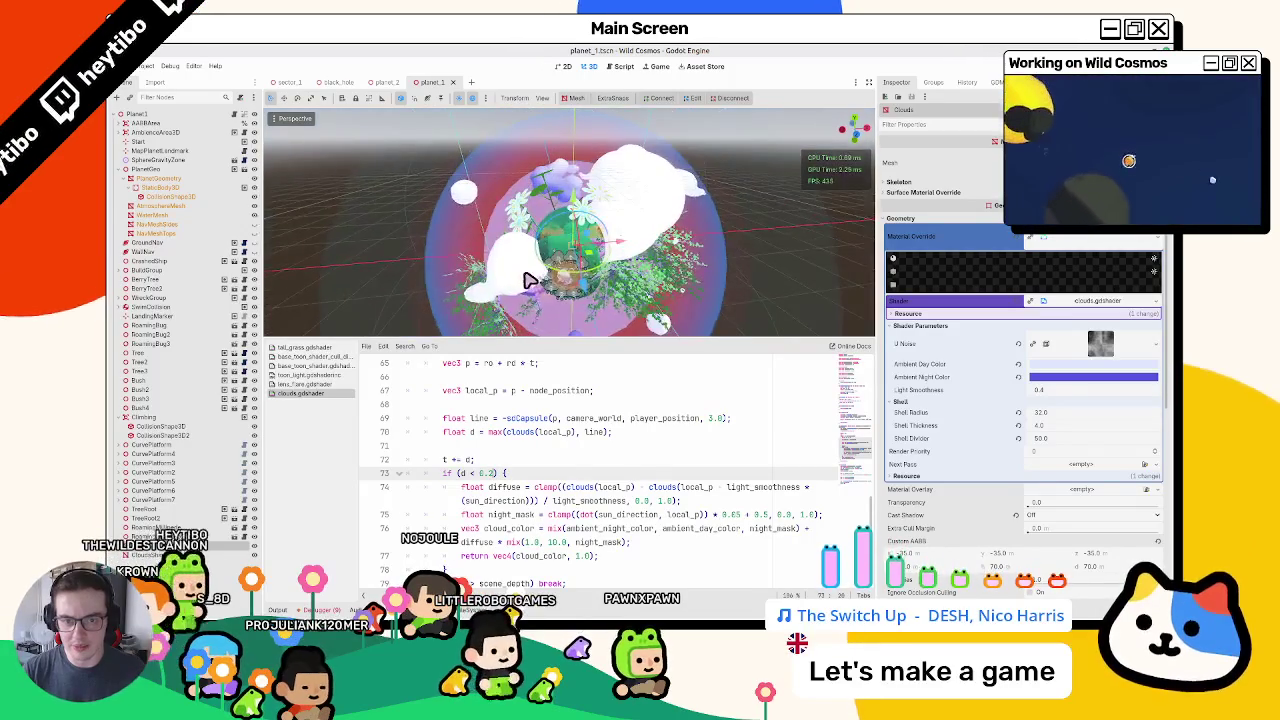
pyautogui.scroll(2, 529, 280)
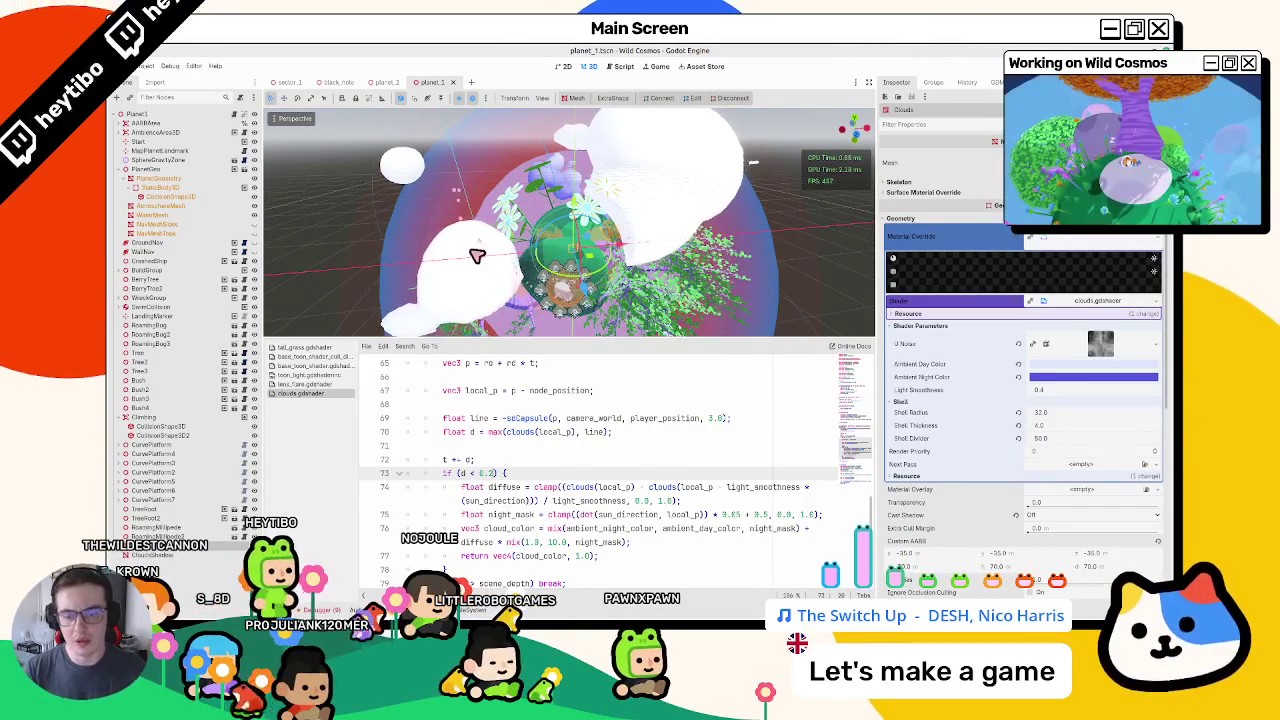
pyautogui.click(316, 348)
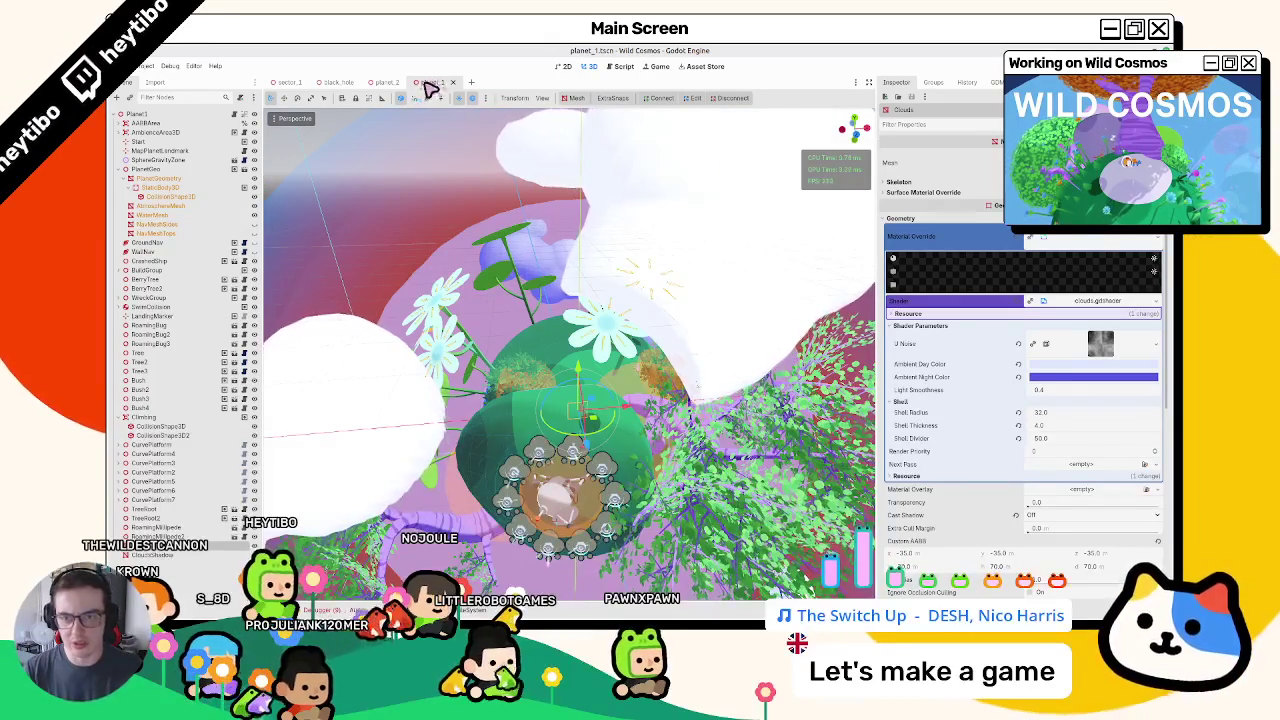
# - Close the planet_2 and planet_1 scene tabs
pyautogui.click(386, 82)
pyautogui.click(407, 82)
pyautogui.click(289, 82)
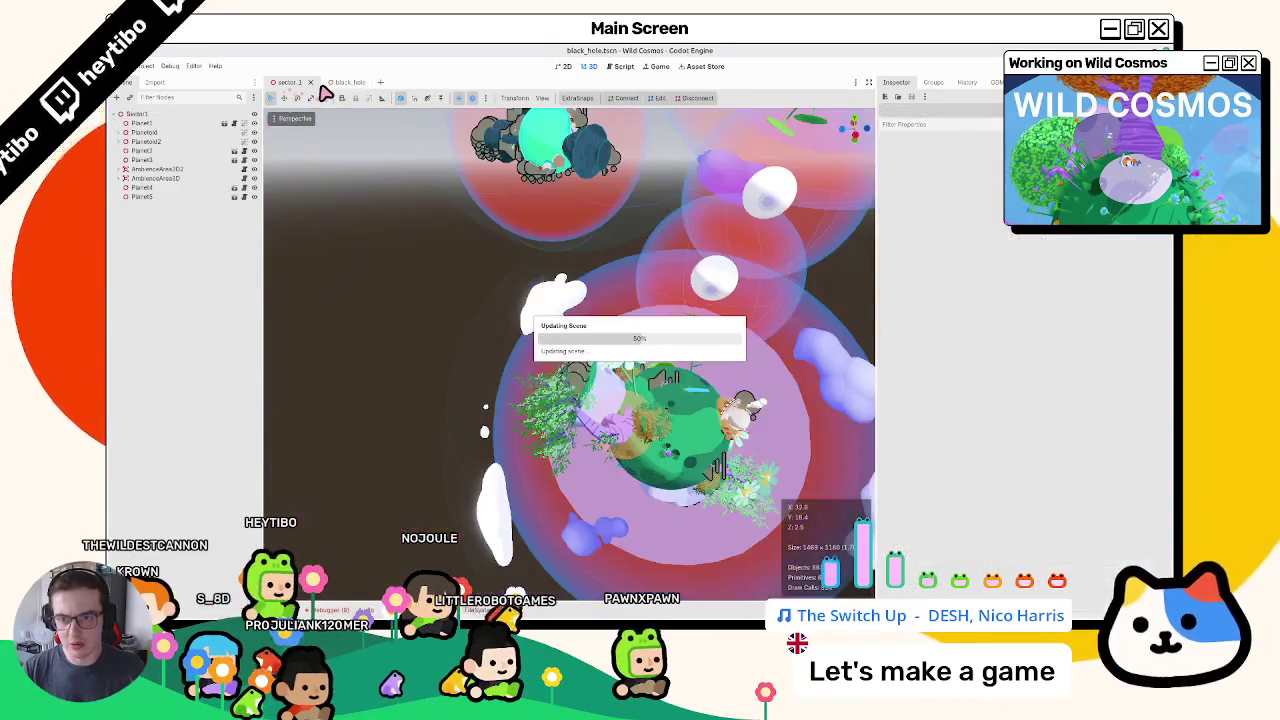
# - Switch to the black_hole scene in front view with the bottom panel shown
pyautogui.click(341, 82)
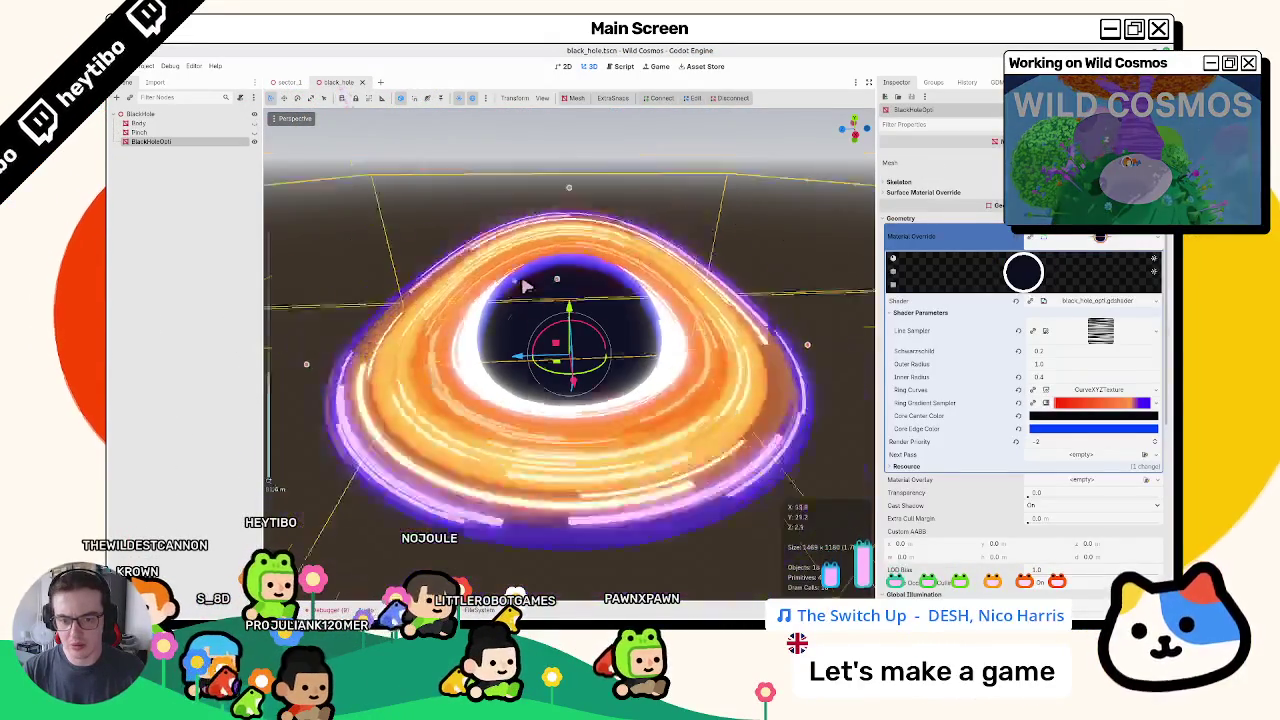
pyautogui.click(474, 609)
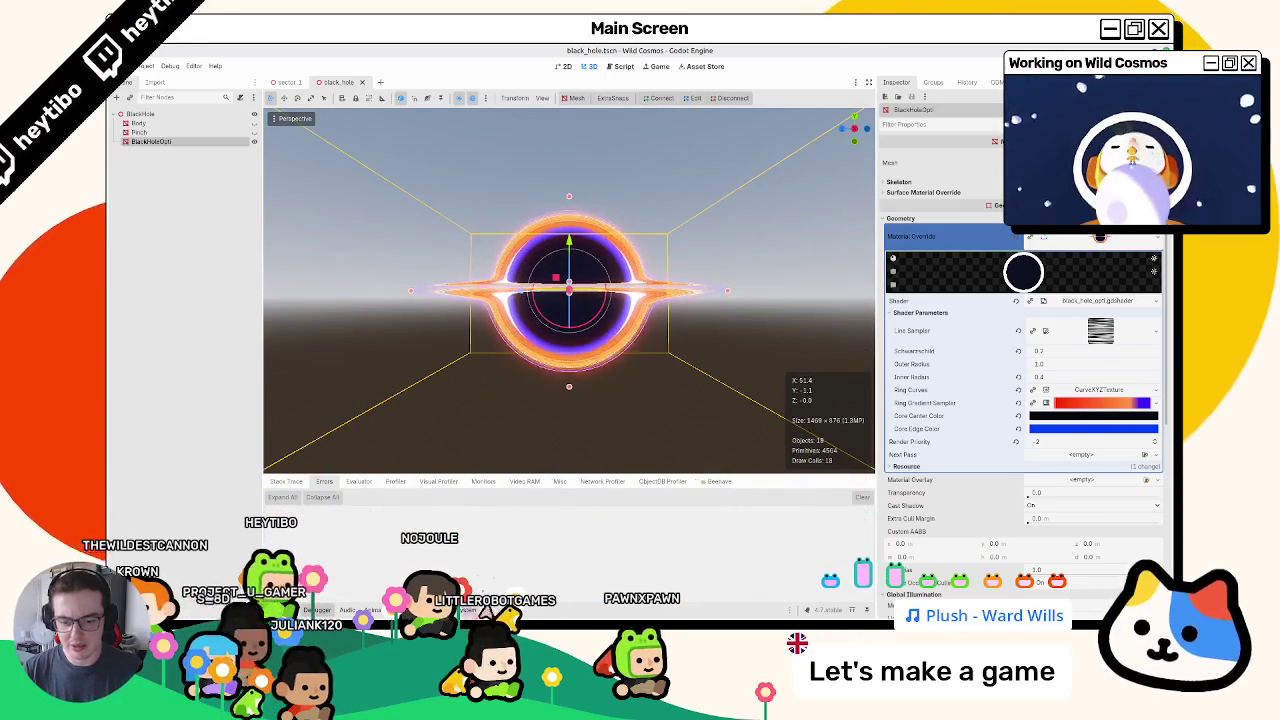
pyautogui.click(476, 609)
# - In the terminal, check git status and review the planet_4 diff
pyautogui.click(476, 609)
pyautogui.hotkey('alt', 'Tab')
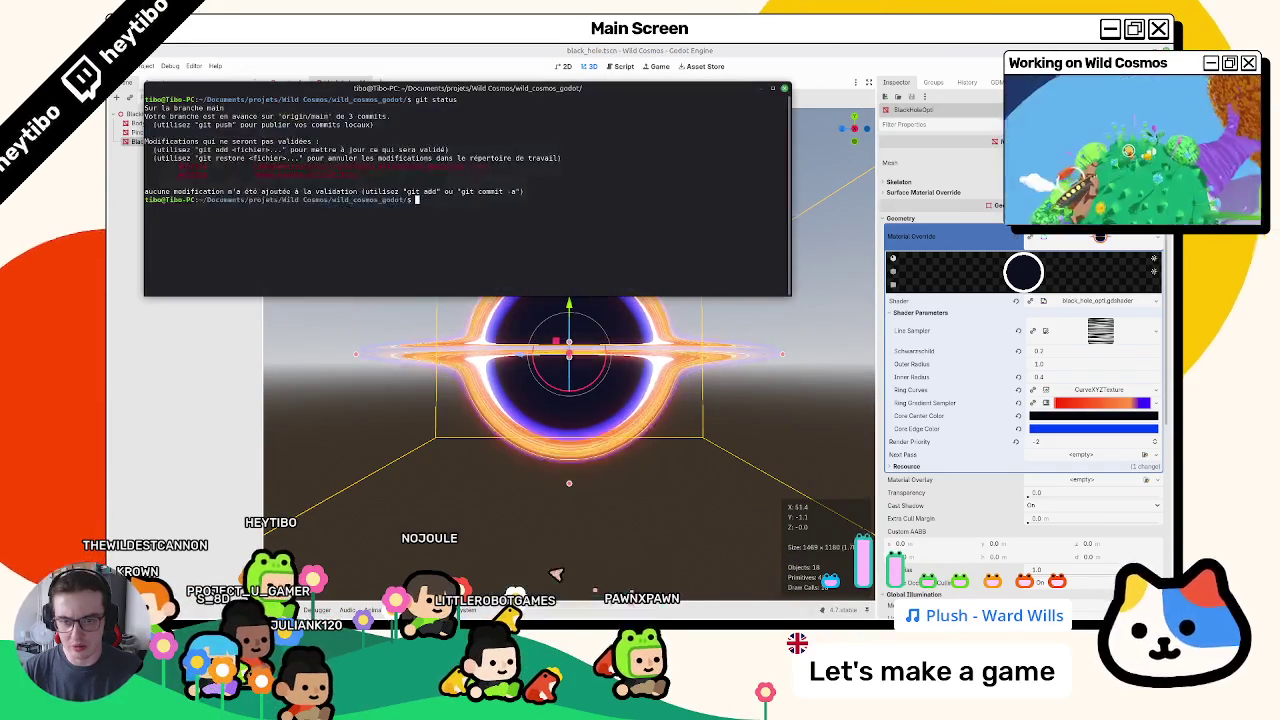
pyautogui.write('git status')
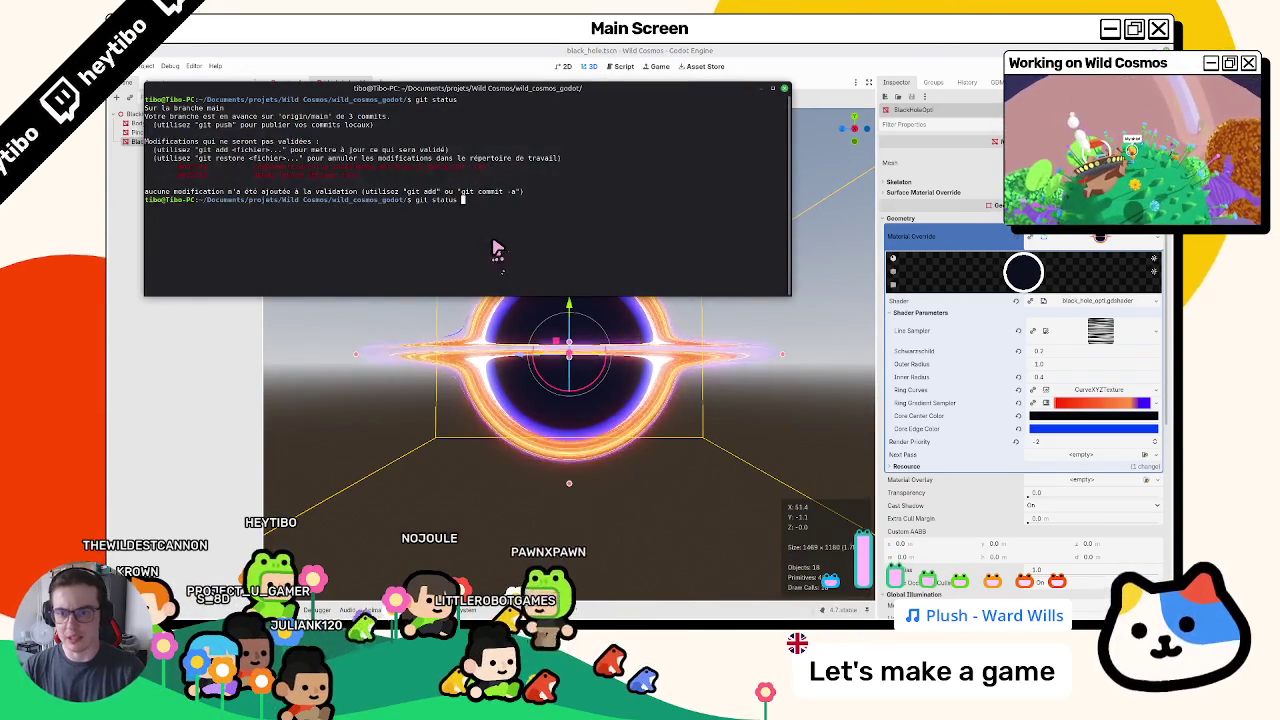
pyautogui.press('Return')
pyautogui.write('git diff space/sectors/sector_1/planet_4')
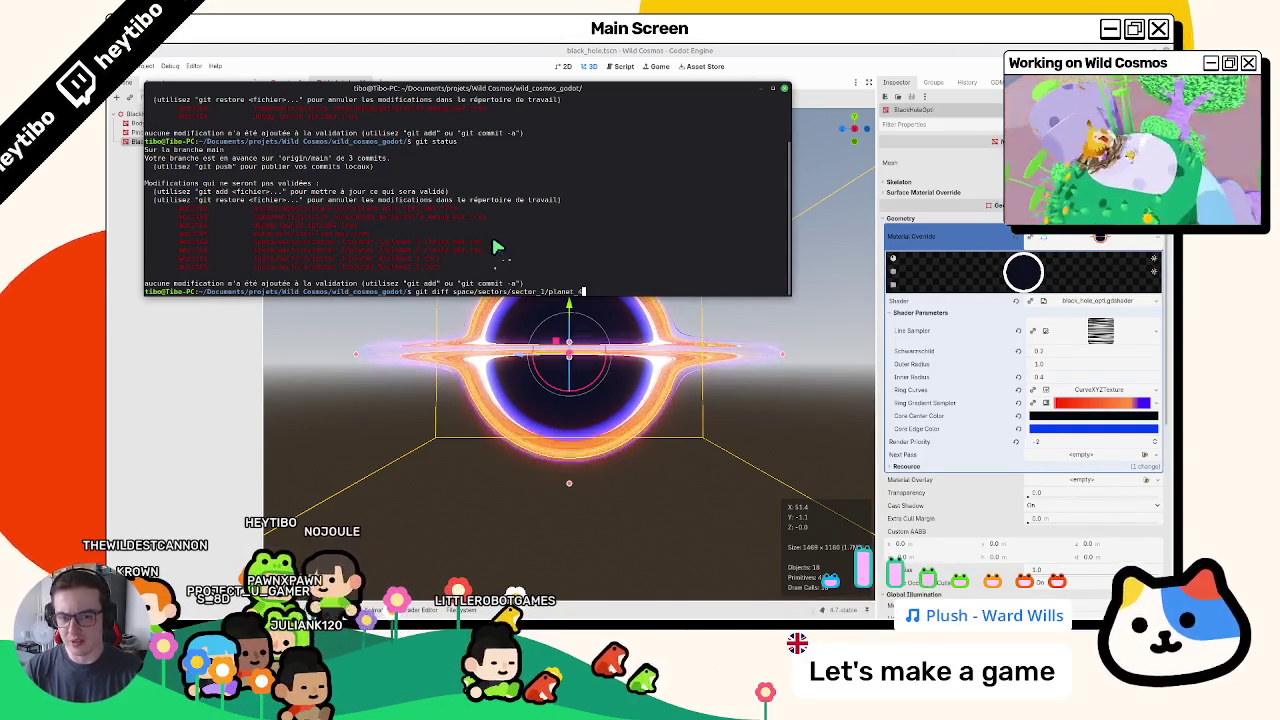
pyautogui.press('Return')
pyautogui.scroll(-3, 497, 248)
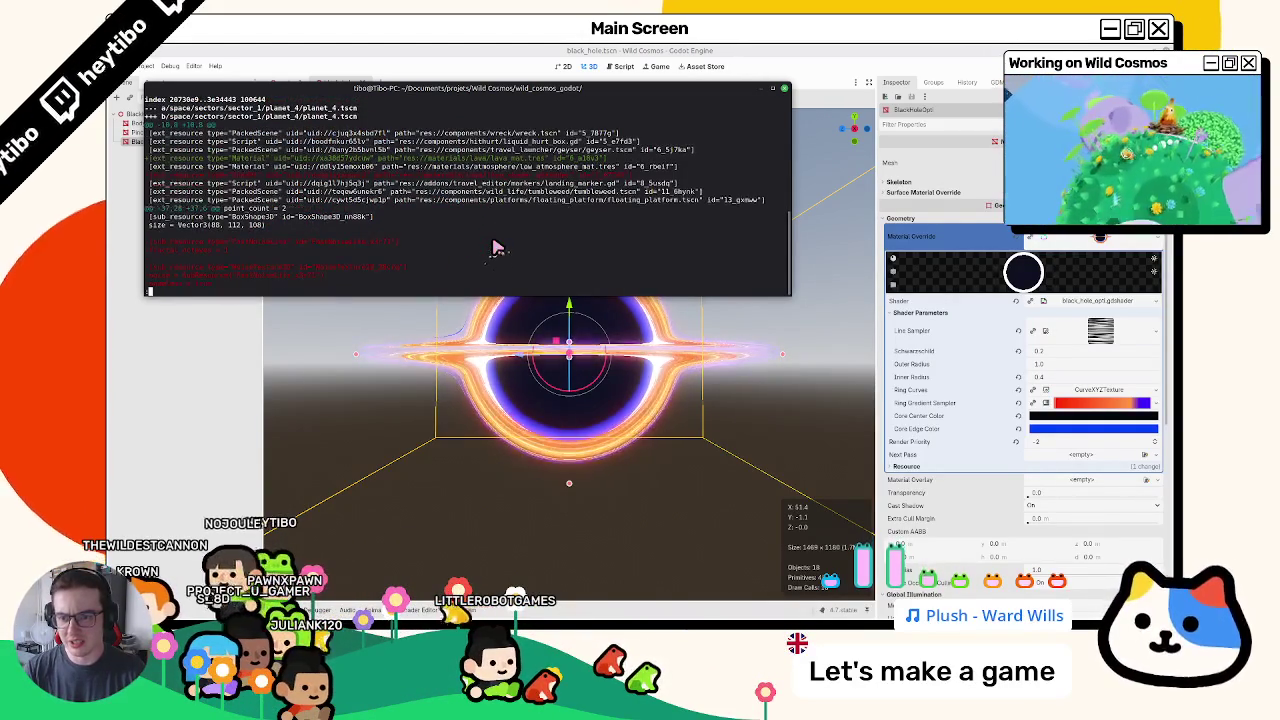
pyautogui.scroll(2, 497, 248)
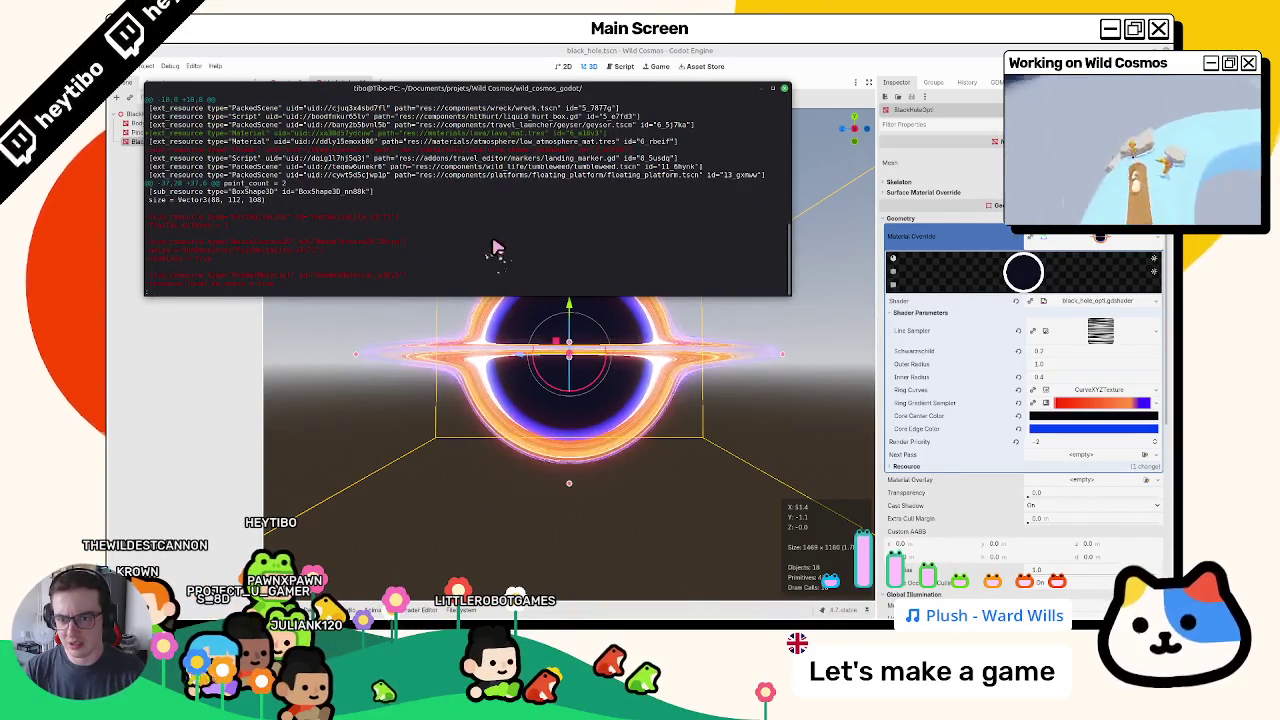
pyautogui.scroll(-10, 497, 248)
# - Git restore components/gravity_zone/debug_mat/ and debug_launch_options.tres, then recheck git status
pyautogui.write('git status')
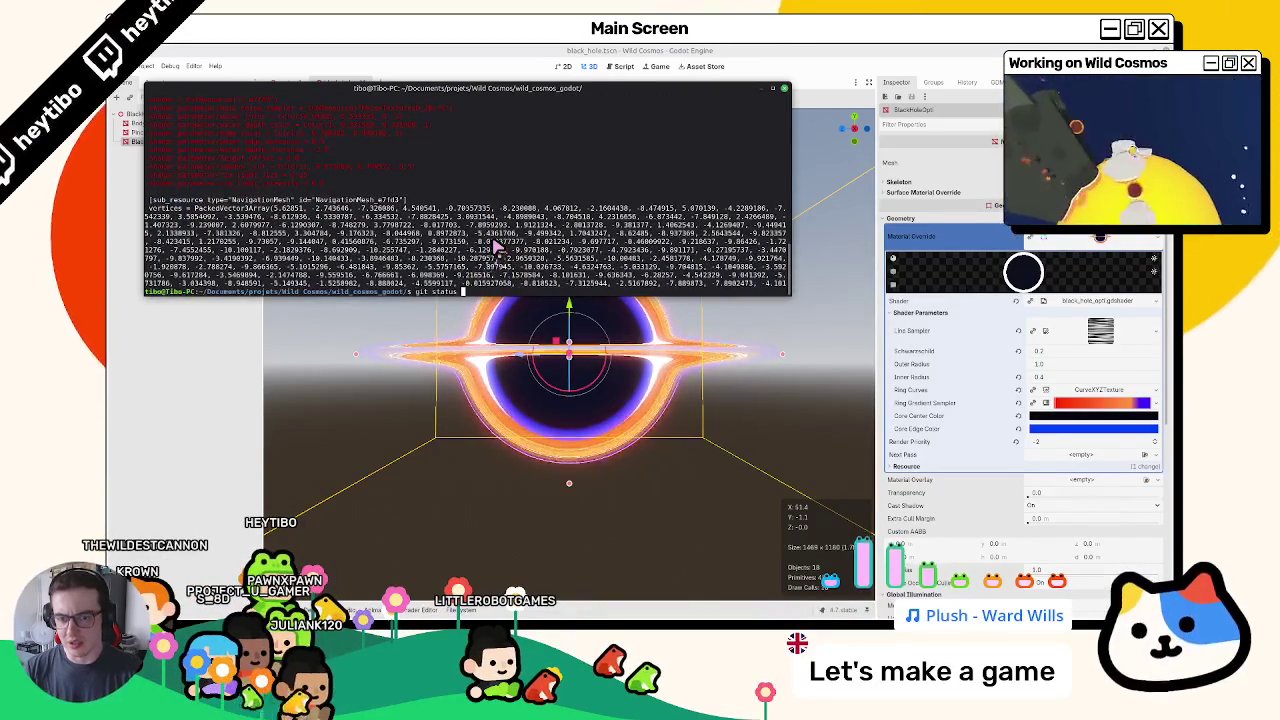
pyautogui.press('Return')
pyautogui.write('g')
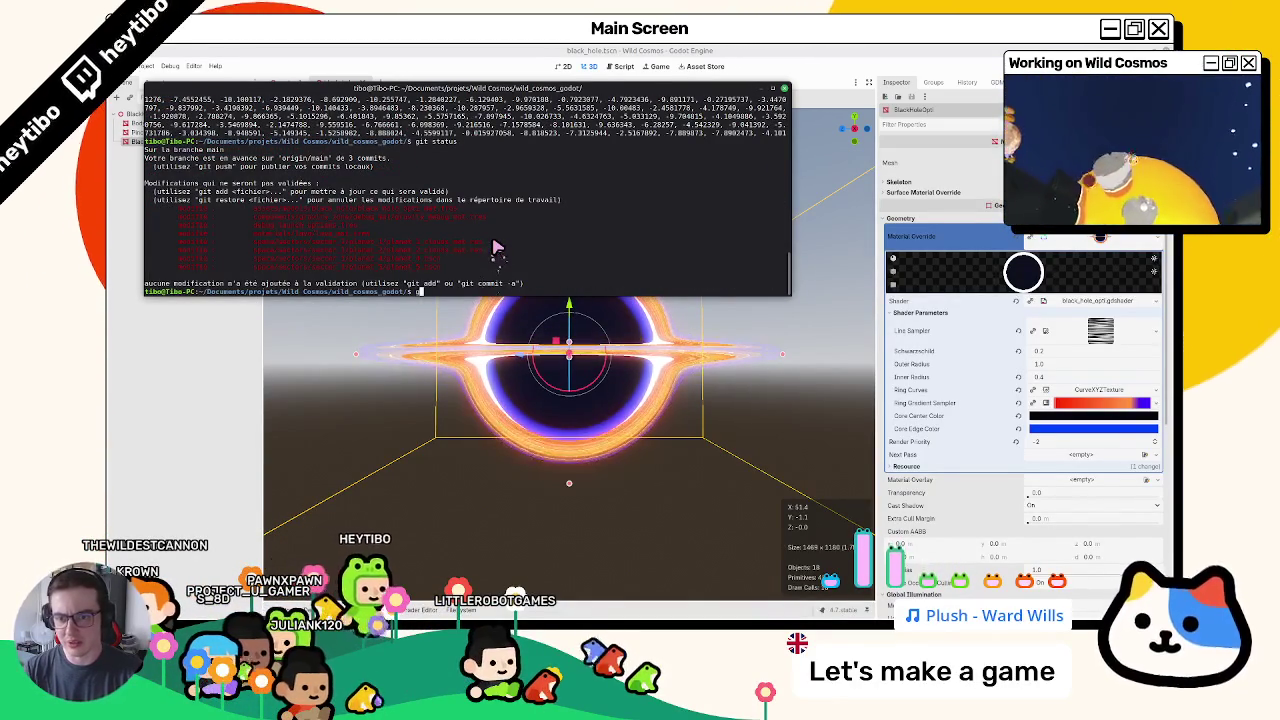
pyautogui.press('BackSpace')
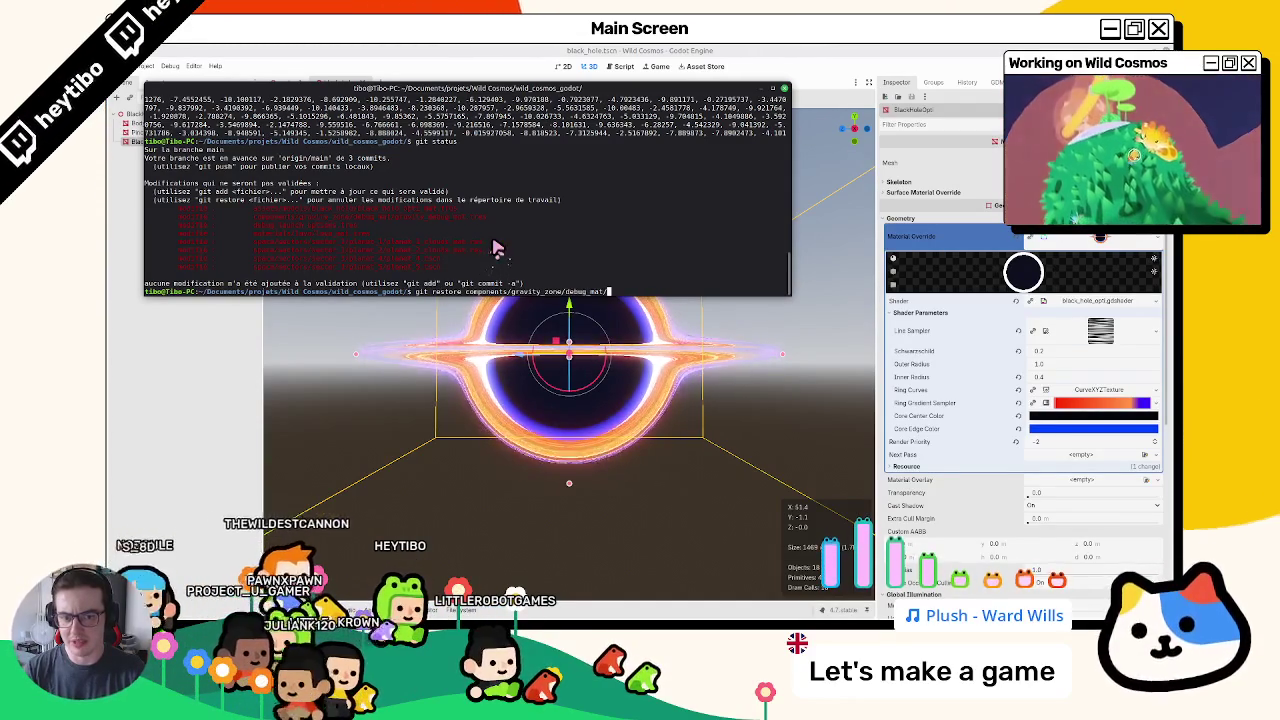
pyautogui.press('Return')
pyautogui.write('git status')
pyautogui.press('Return')
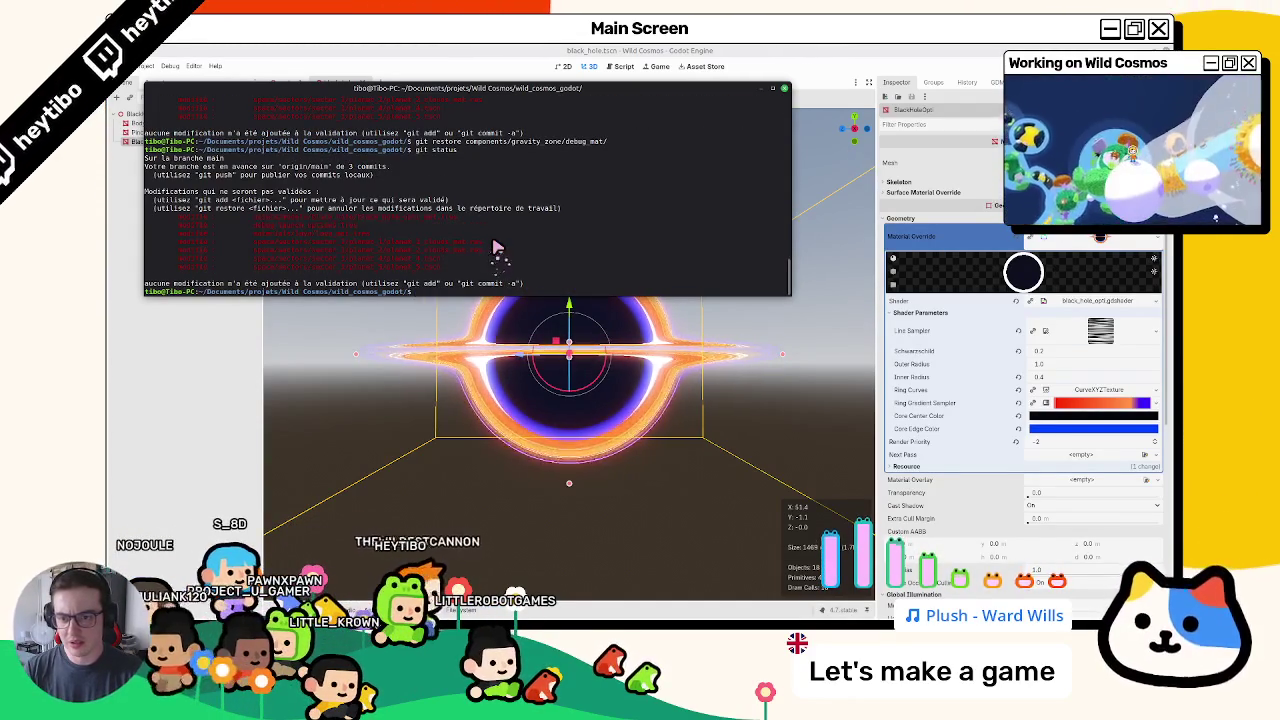
pyautogui.write('git restore debug_launch_options.tres')
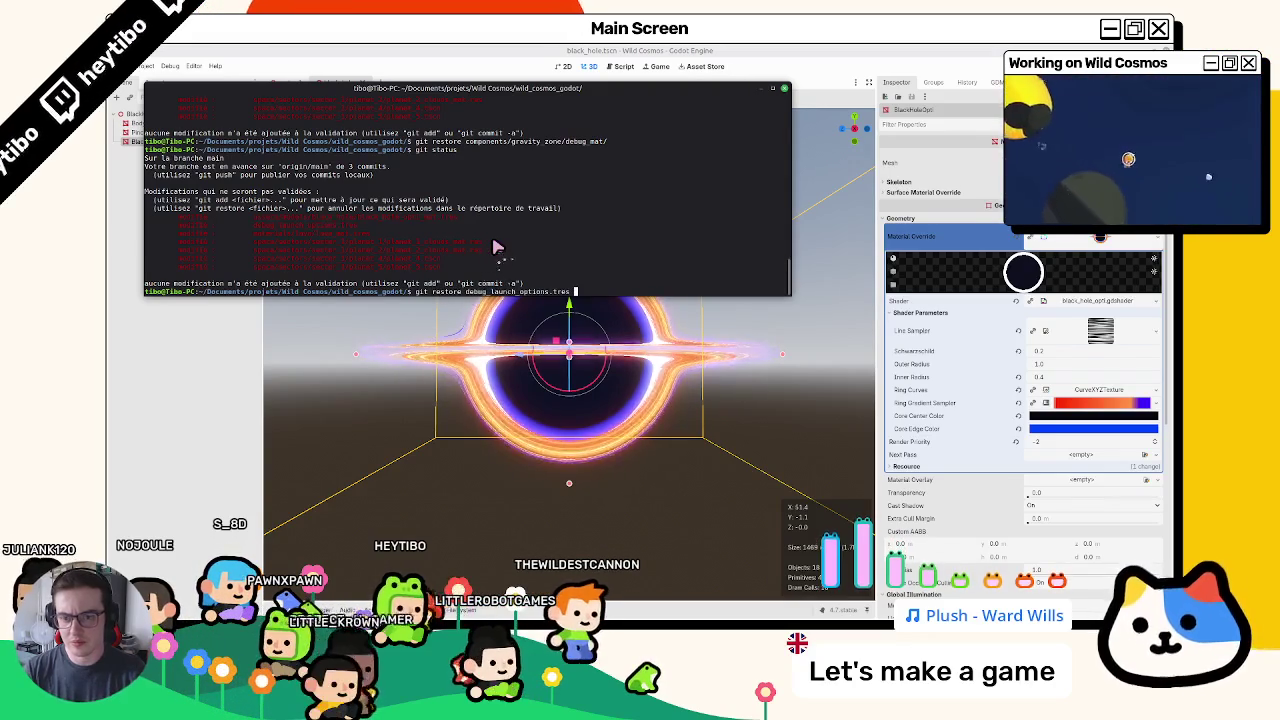
pyautogui.press('Return')
pyautogui.write('git status')
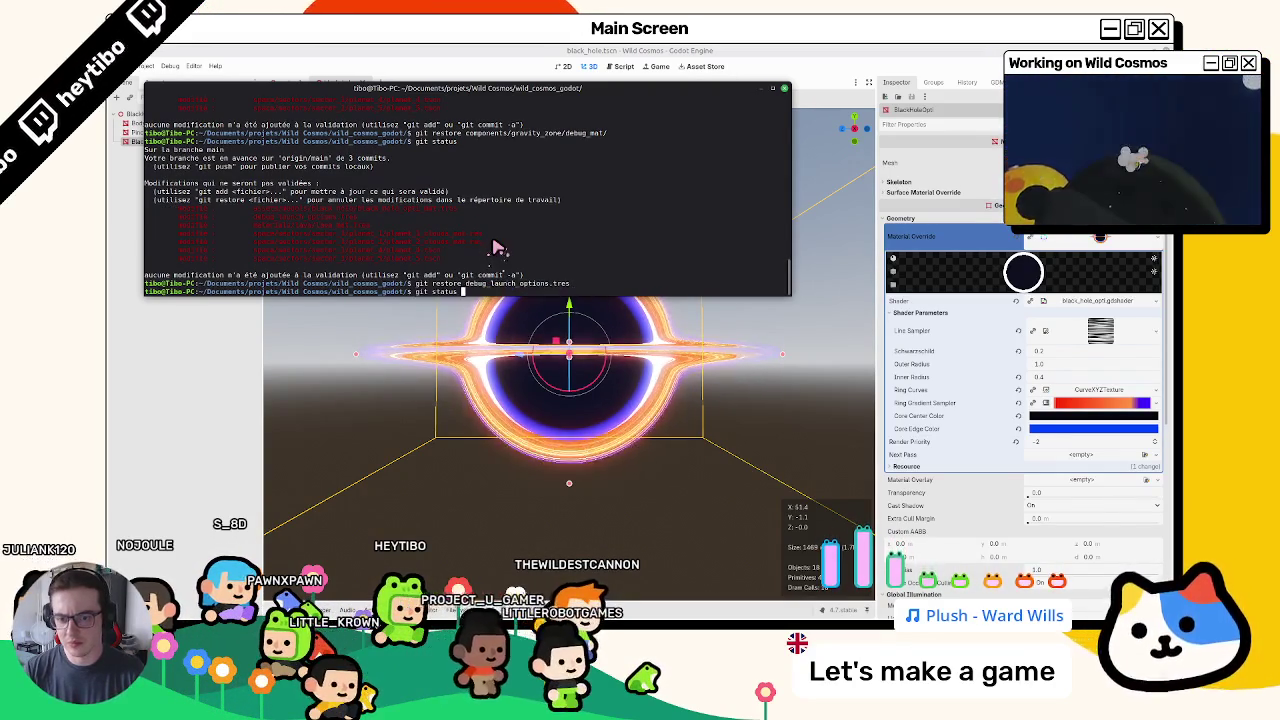
pyautogui.press('Return')
pyautogui.write('git add')
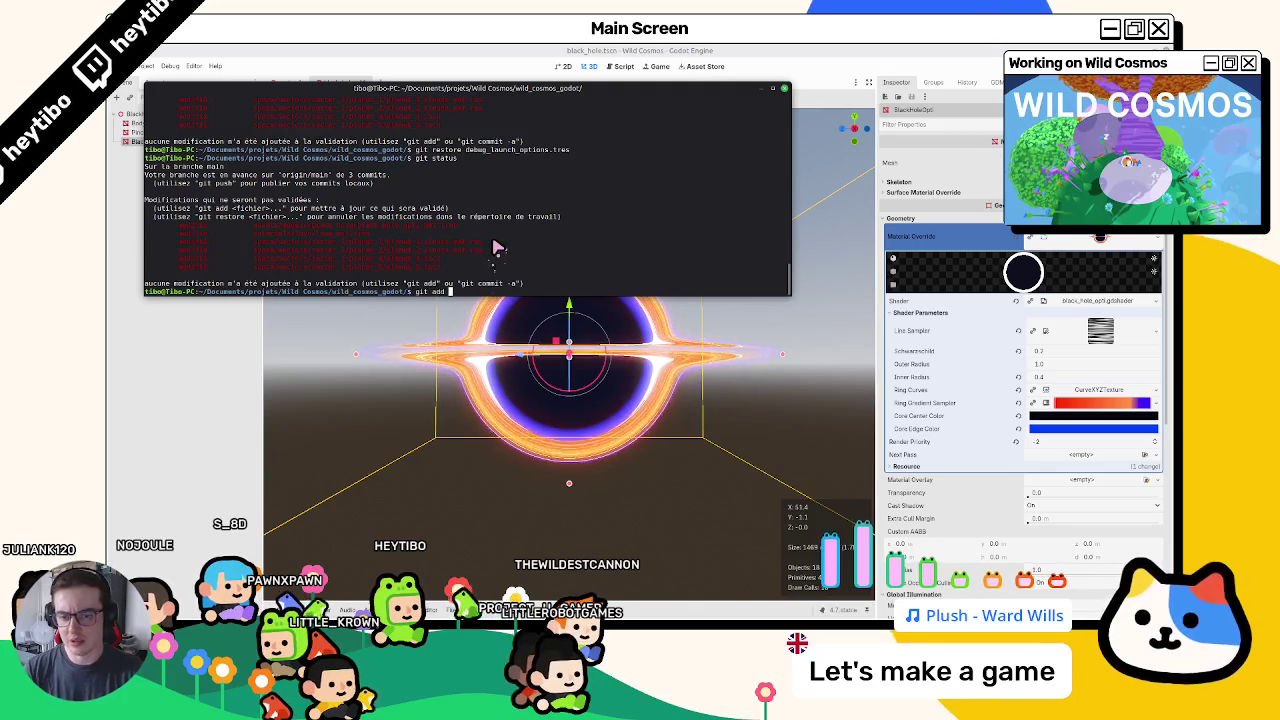
# - Stage all changes and commit them as 'fix: lava and blackhole drawn over water'
pyautogui.write('.')
pyautogui.press('Return')
pyautogui.write('git commit -m "fix:')
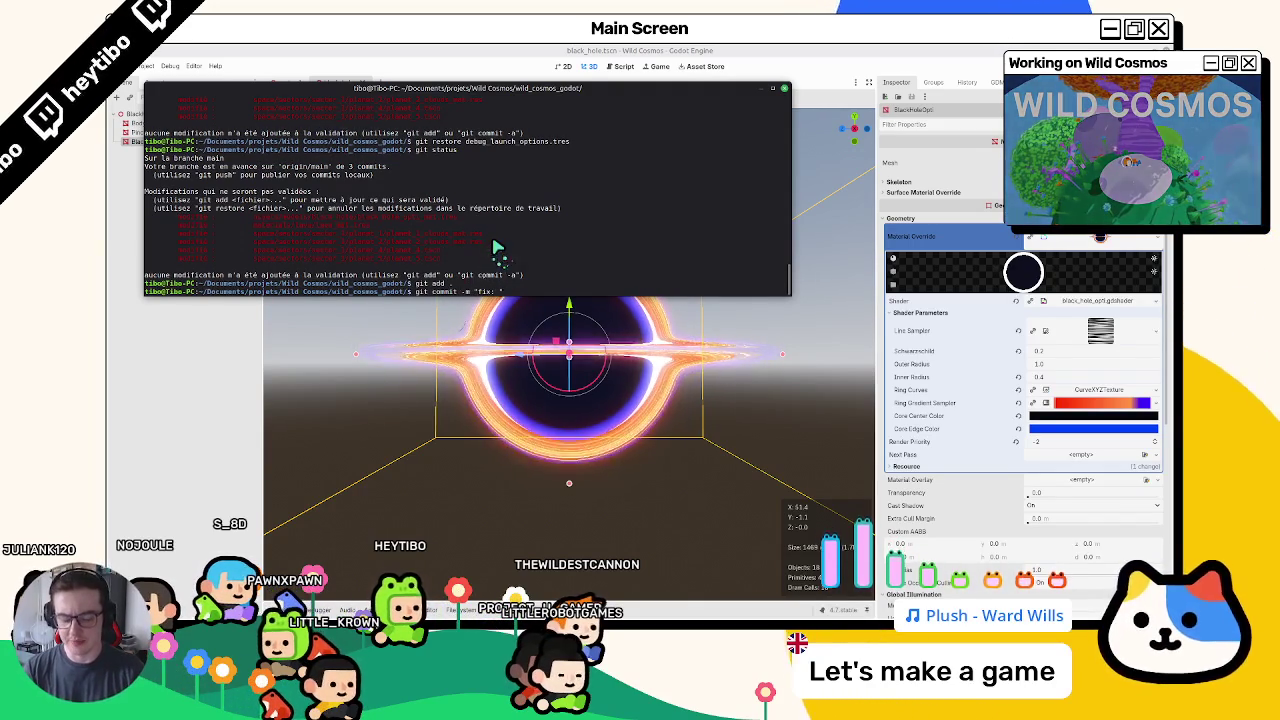
pyautogui.write('lay')
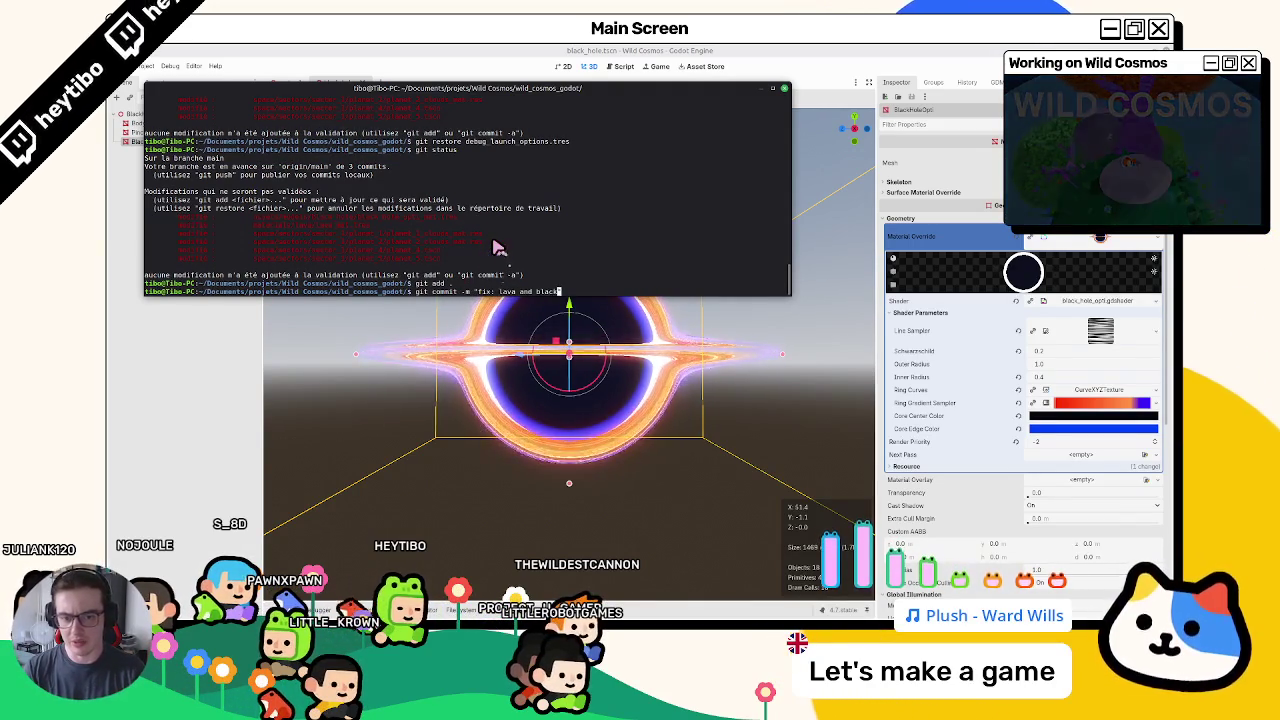
pyautogui.write('wn over wate')
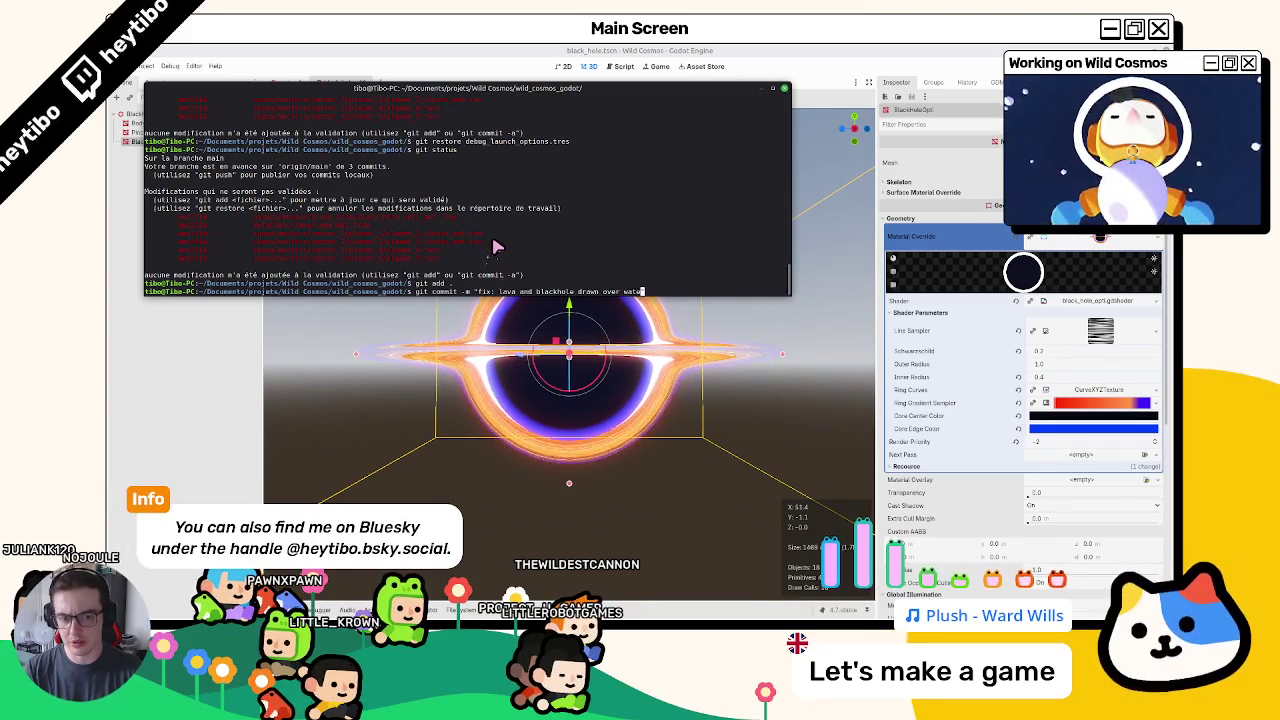
pyautogui.write('r"')
pyautogui.press('Return')
pyautogui.write('git status')
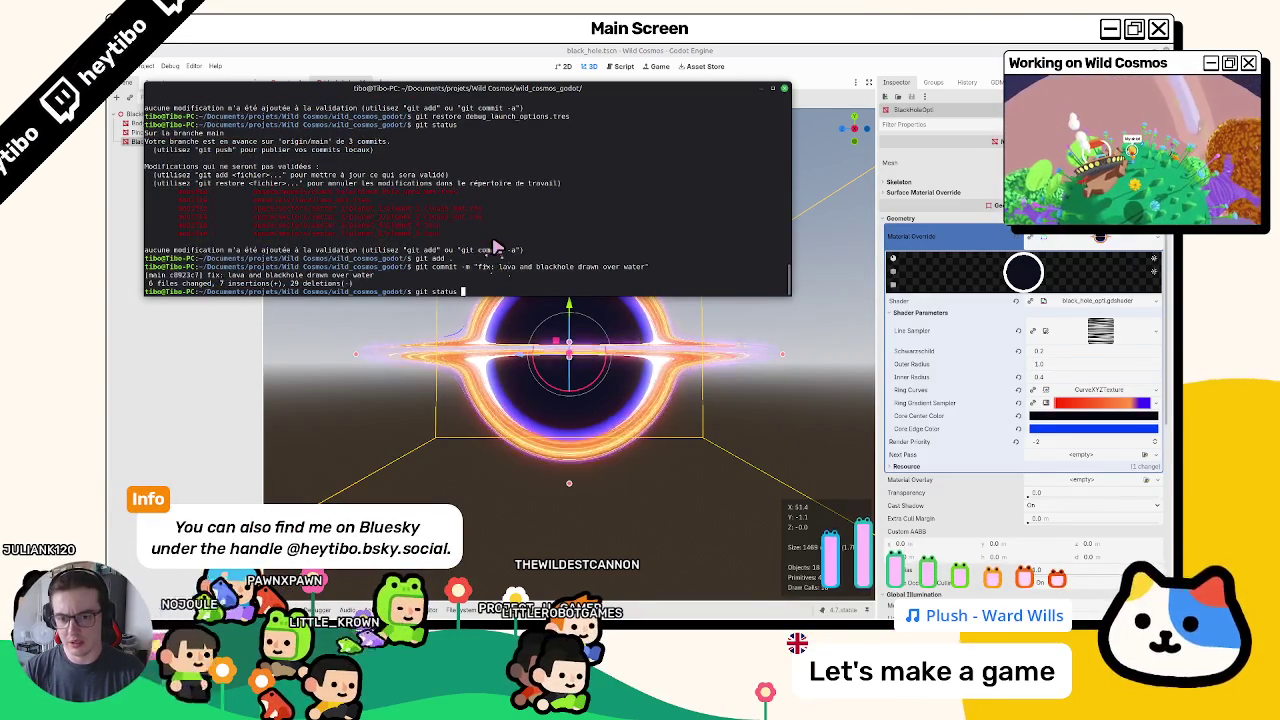
# - Confirm a clean git status and clear the terminal
pyautogui.press('Return')
pyautogui.write('clear')
pyautogui.press('Return')
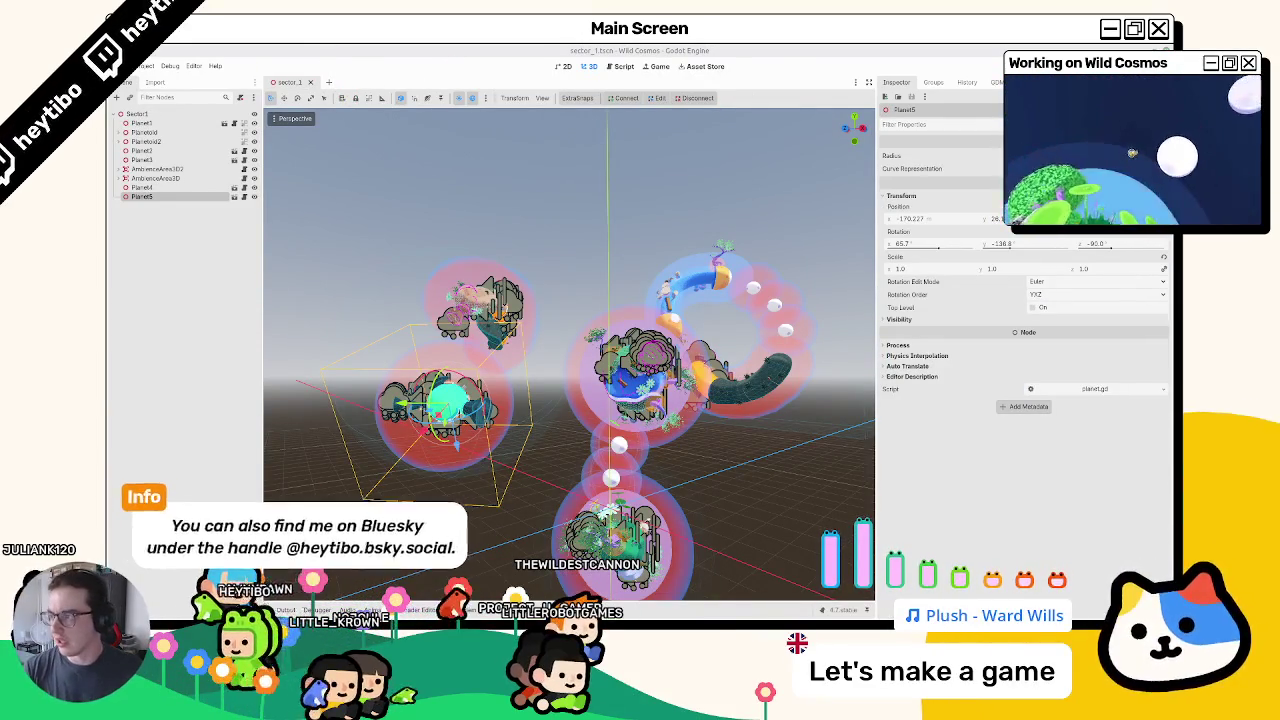
# - Move card #121 from Ready to Done on the Wild Cosmos board, then return to Godot
pyautogui.hotkey('alt', 'Tab')
pyautogui.moveTo(535, 291)
pyautogui.mouseDown()
pyautogui.moveTo(829, 288)
pyautogui.moveTo(800, 290)
pyautogui.mouseUp()
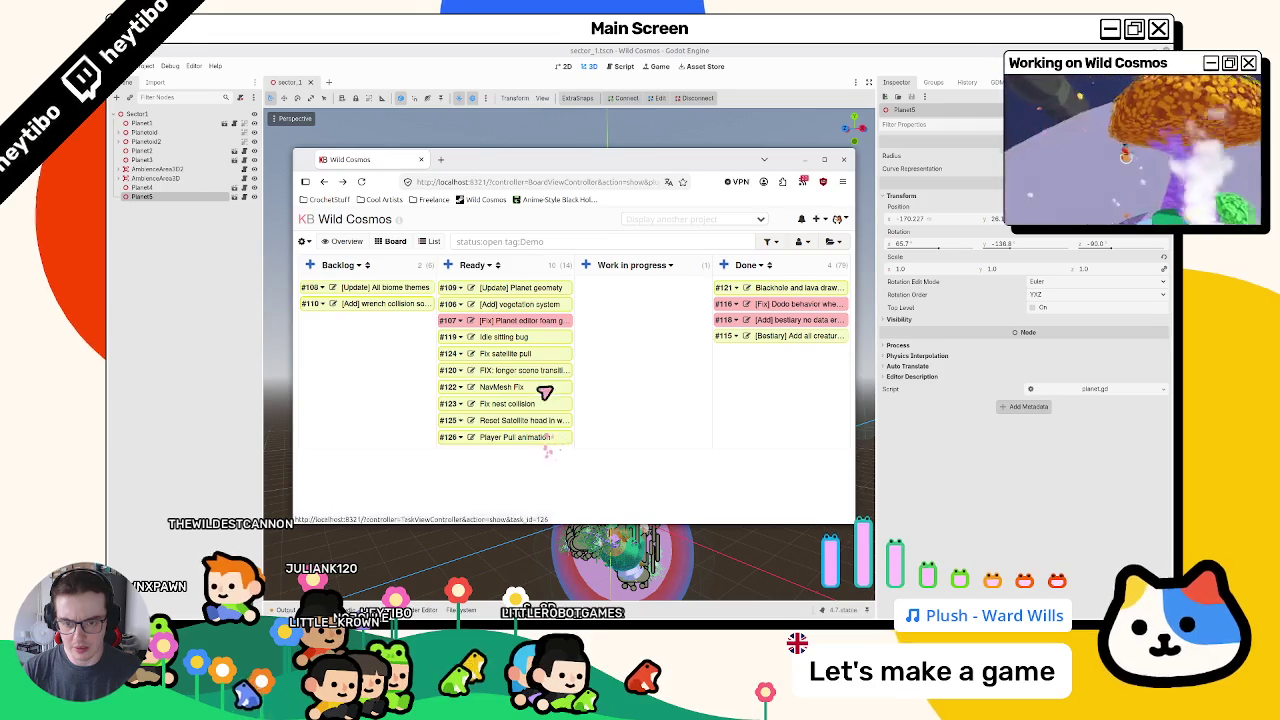
pyautogui.click(466, 110)
pyautogui.scroll(6, 585, 453)
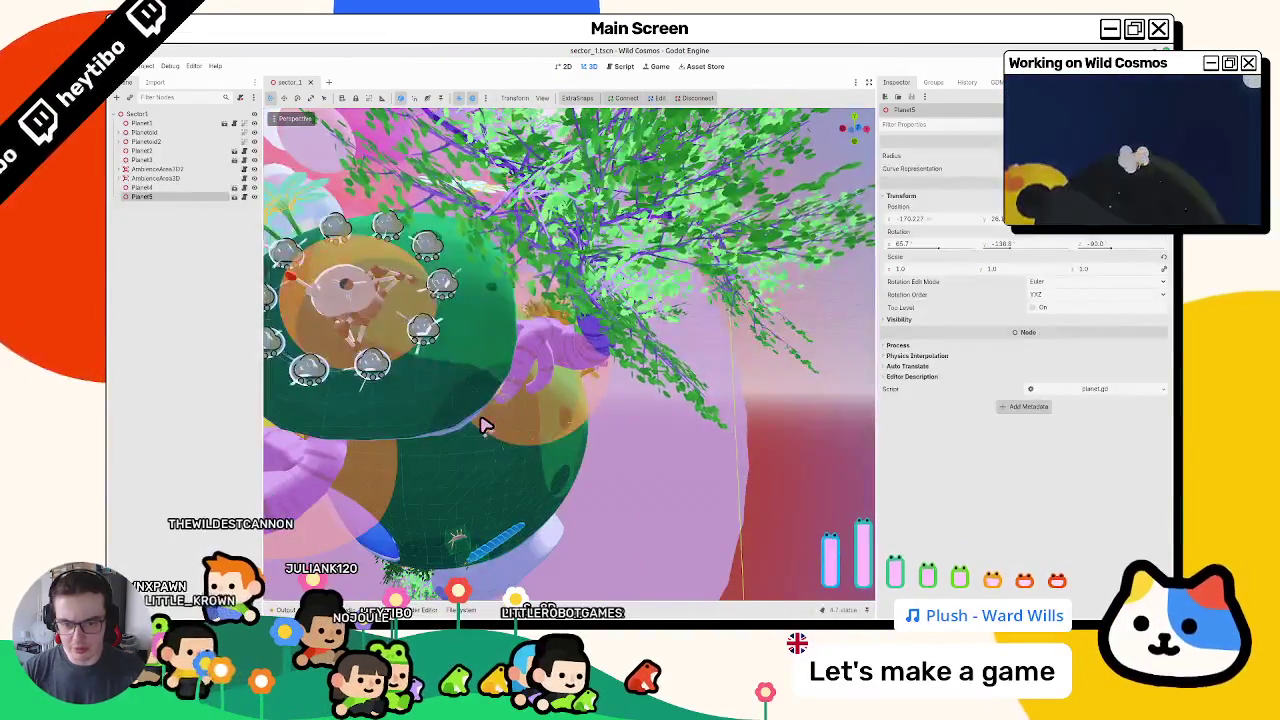
# - Frame the selected Planet5 blue tube planet and orbit around it
pyautogui.scroll(-8, 483, 425)
pyautogui.scroll(6, 541, 392)
pyautogui.press('f')
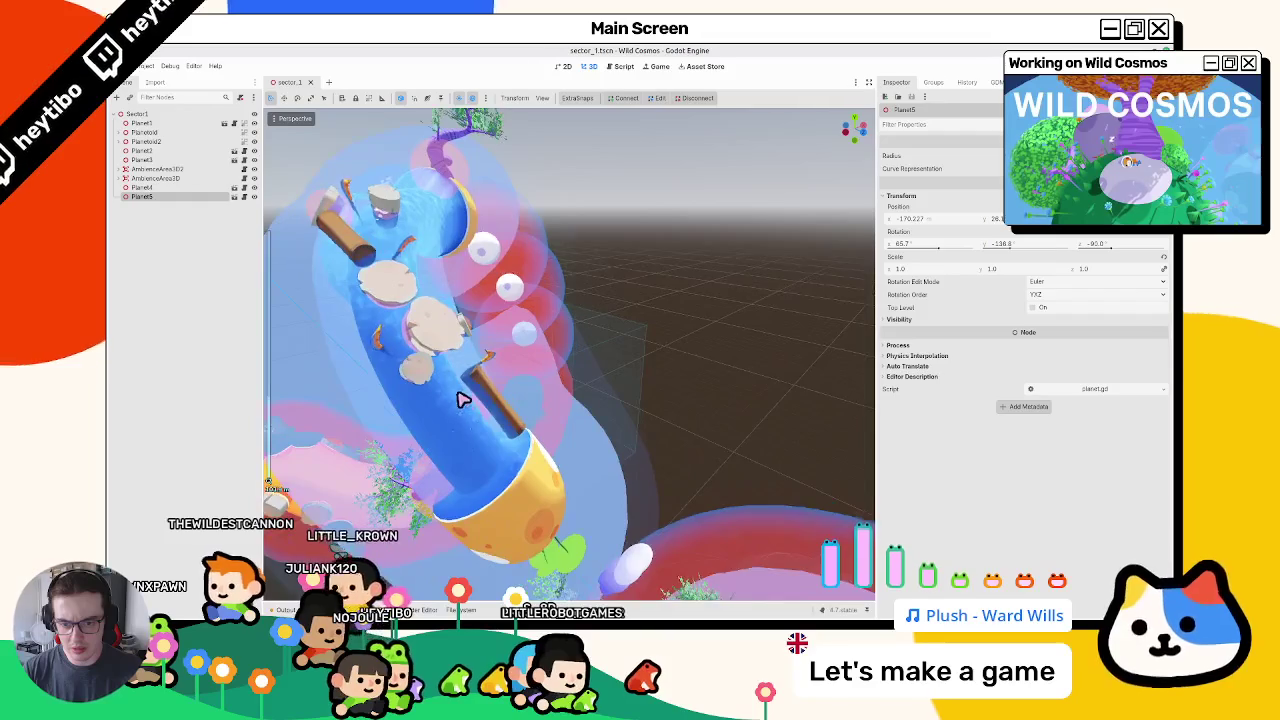
pyautogui.moveTo(463, 397)
pyautogui.mouseDown()
pyautogui.moveTo(491, 374)
pyautogui.moveTo(427, 295)
pyautogui.mouseUp()
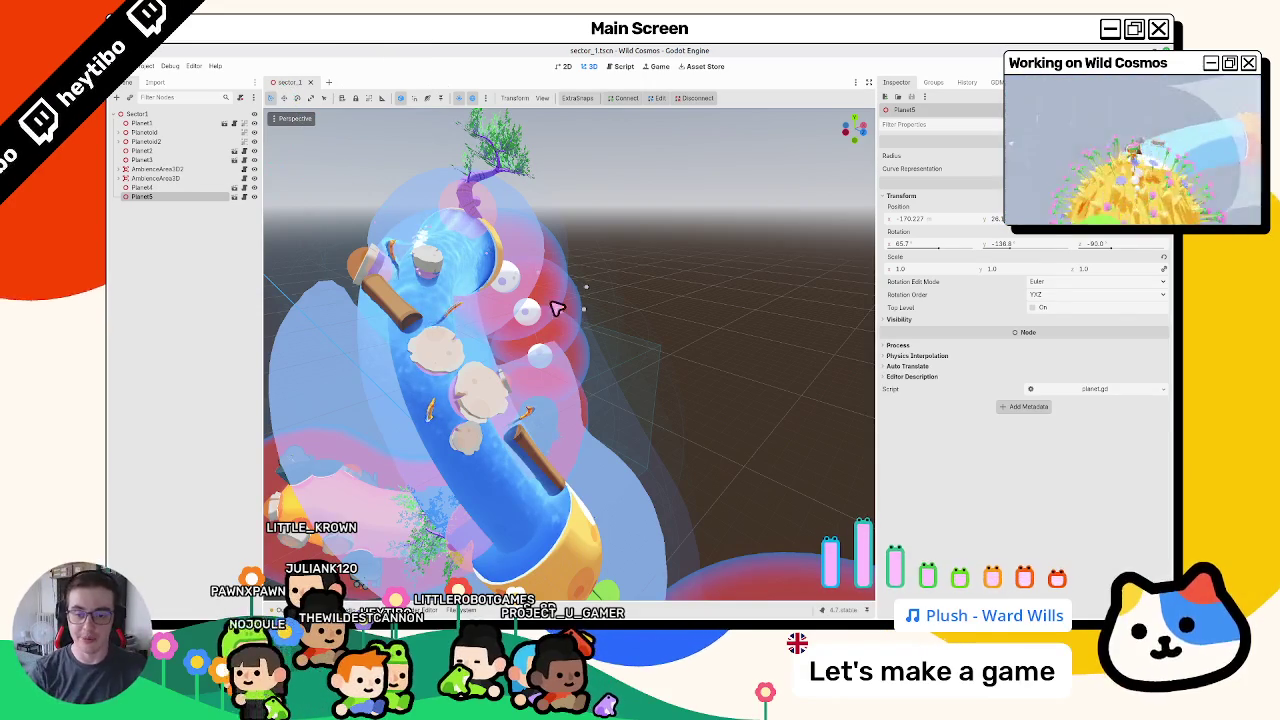
# - Orbit around the blue tube planet to view it from several angles
pyautogui.moveTo(558, 308); pyautogui.dragTo(537, 357)
pyautogui.moveTo(571, 280); pyautogui.dragTo(609, 409)
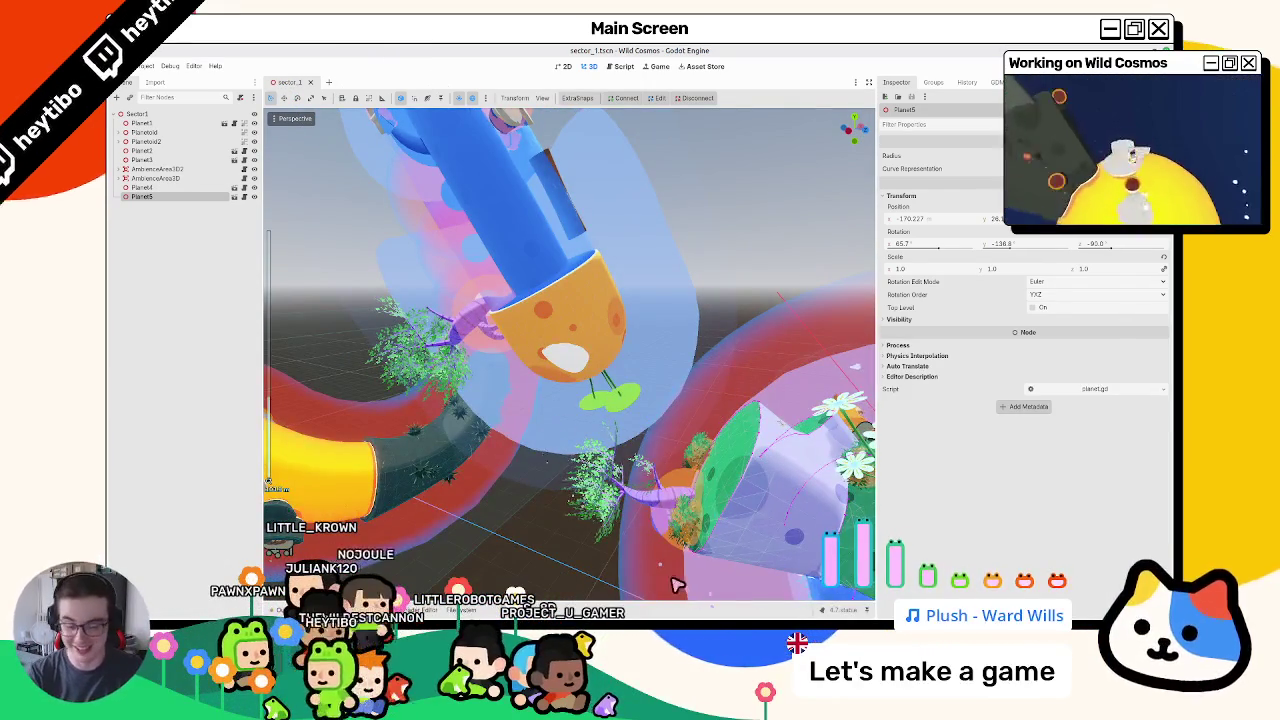
pyautogui.moveTo(608, 457); pyautogui.dragTo(651, 477)
pyautogui.moveTo(690, 612)
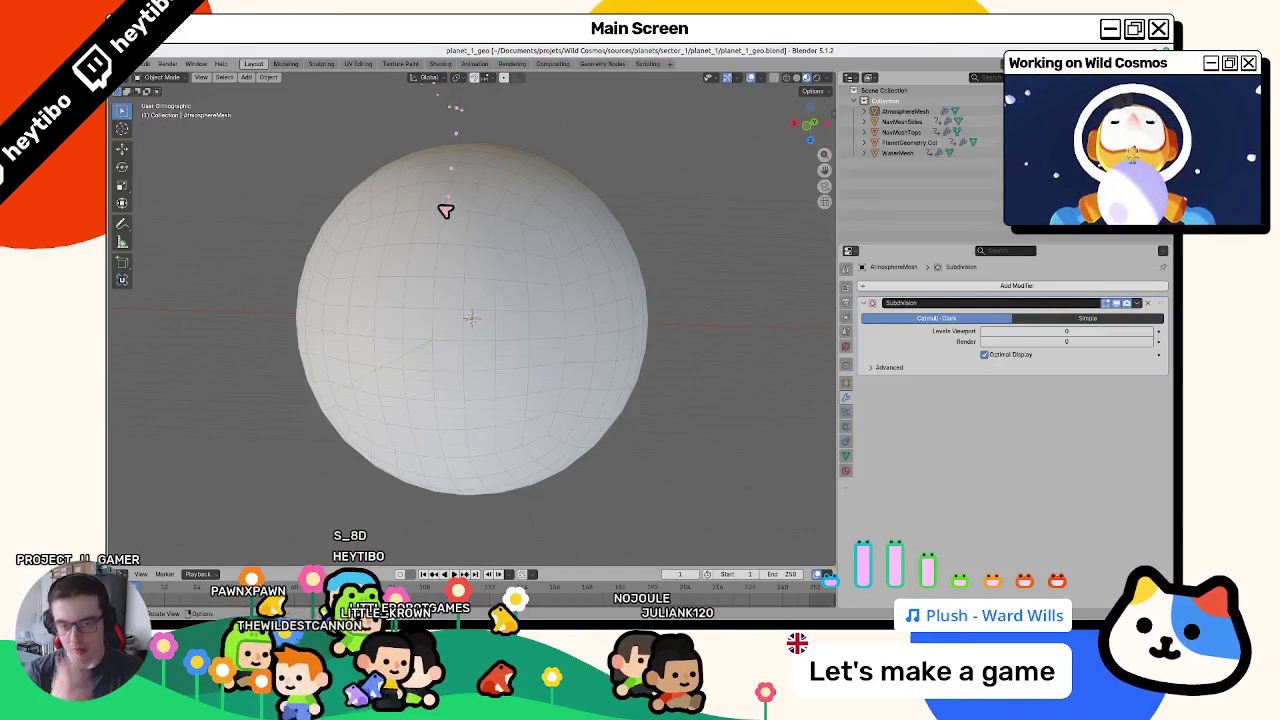
# - Select the atmosphere sphere, then quit Blender without saving planet_1_geo
pyautogui.click(445, 211)
pyautogui.scroll(-4, 480, 183)
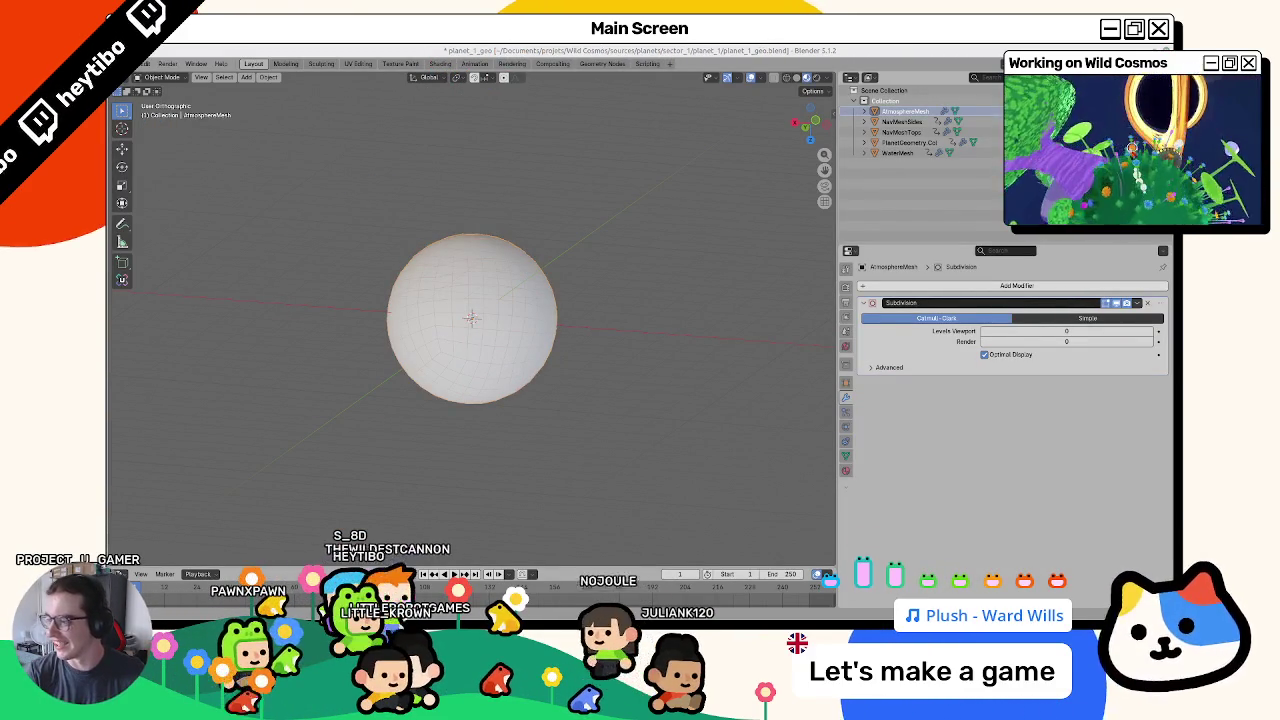
pyautogui.hotkey('ctrl', 'q')
pyautogui.click(570, 357)
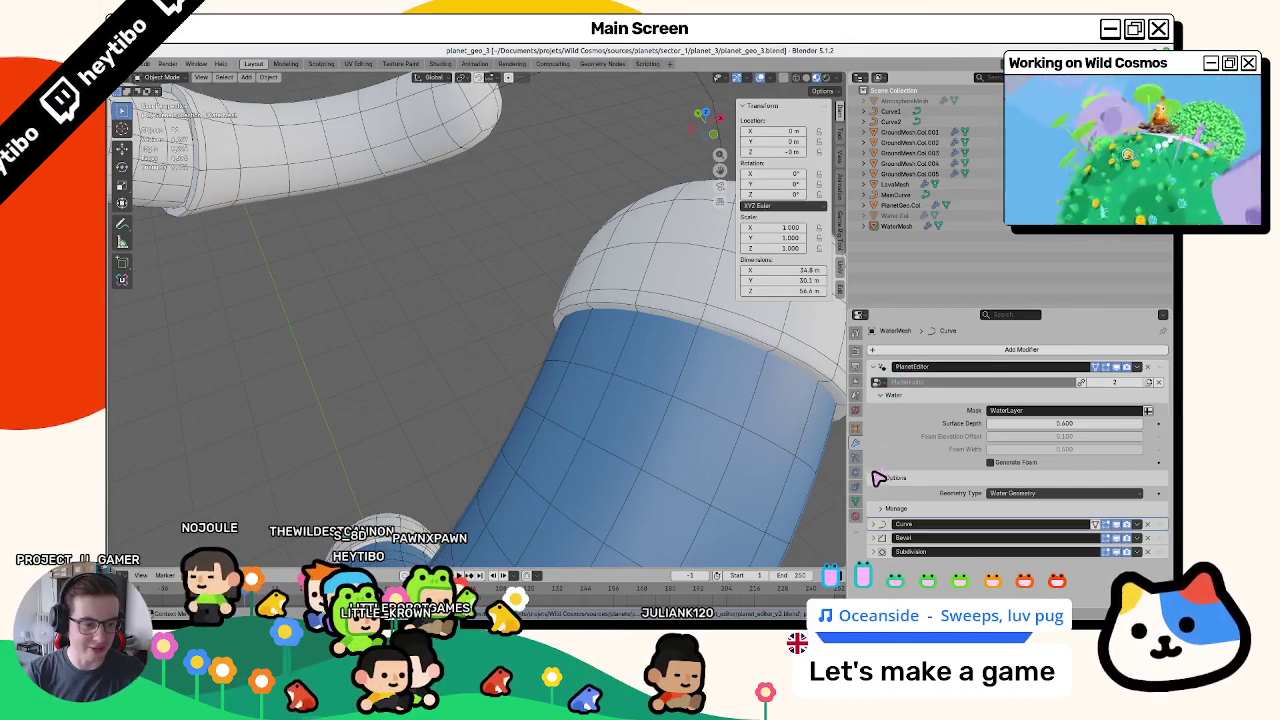
pyautogui.click(1019, 464)
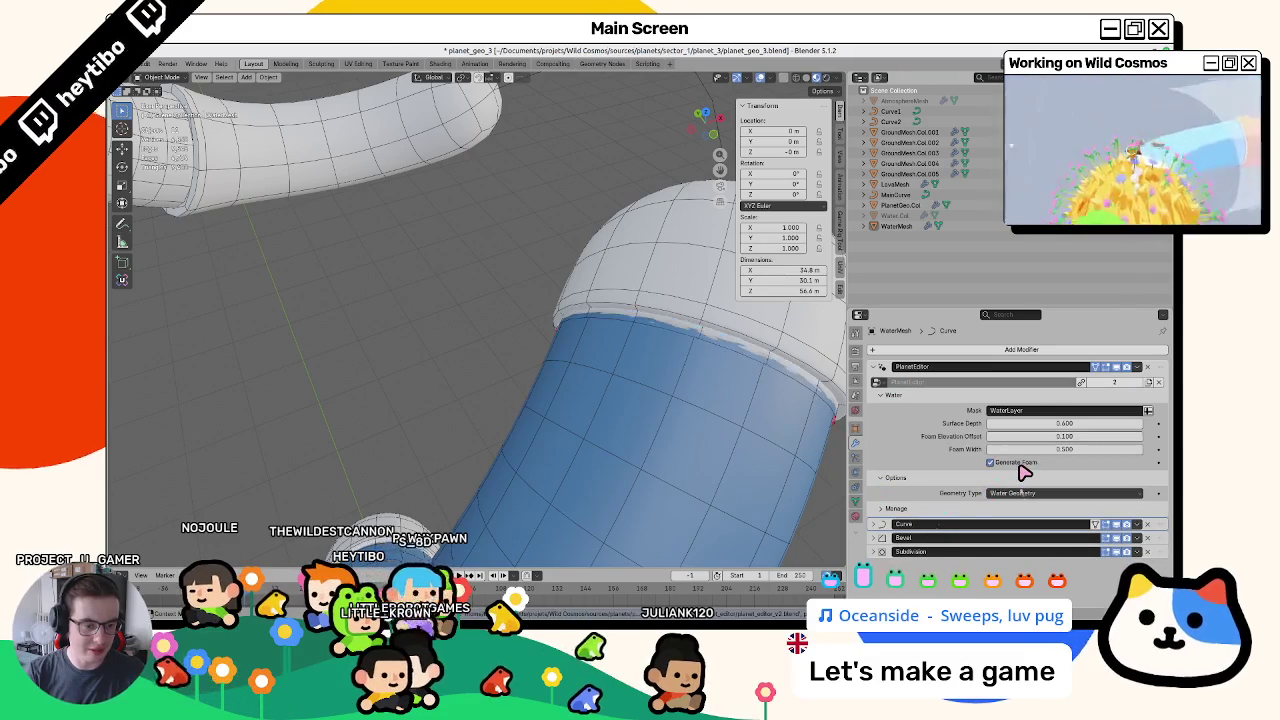
pyautogui.doubleClick(1020, 466)
pyautogui.click(1015, 464)
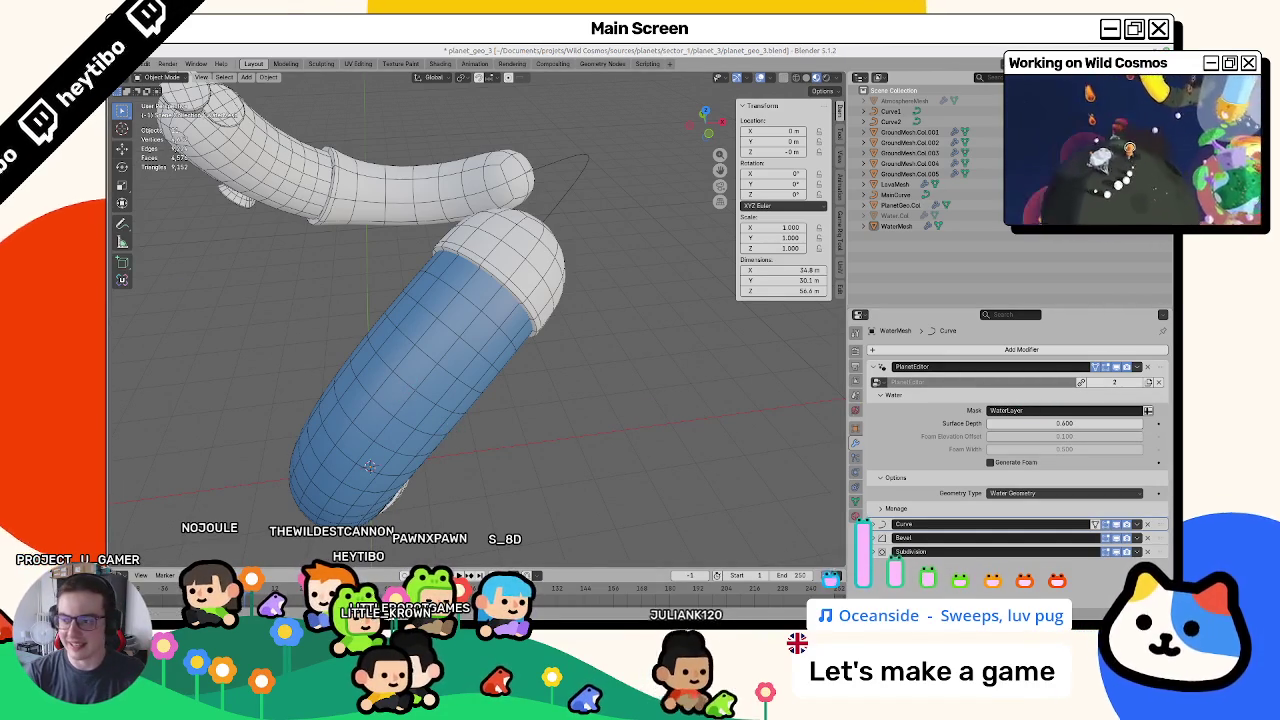
pyautogui.click(534, 320)
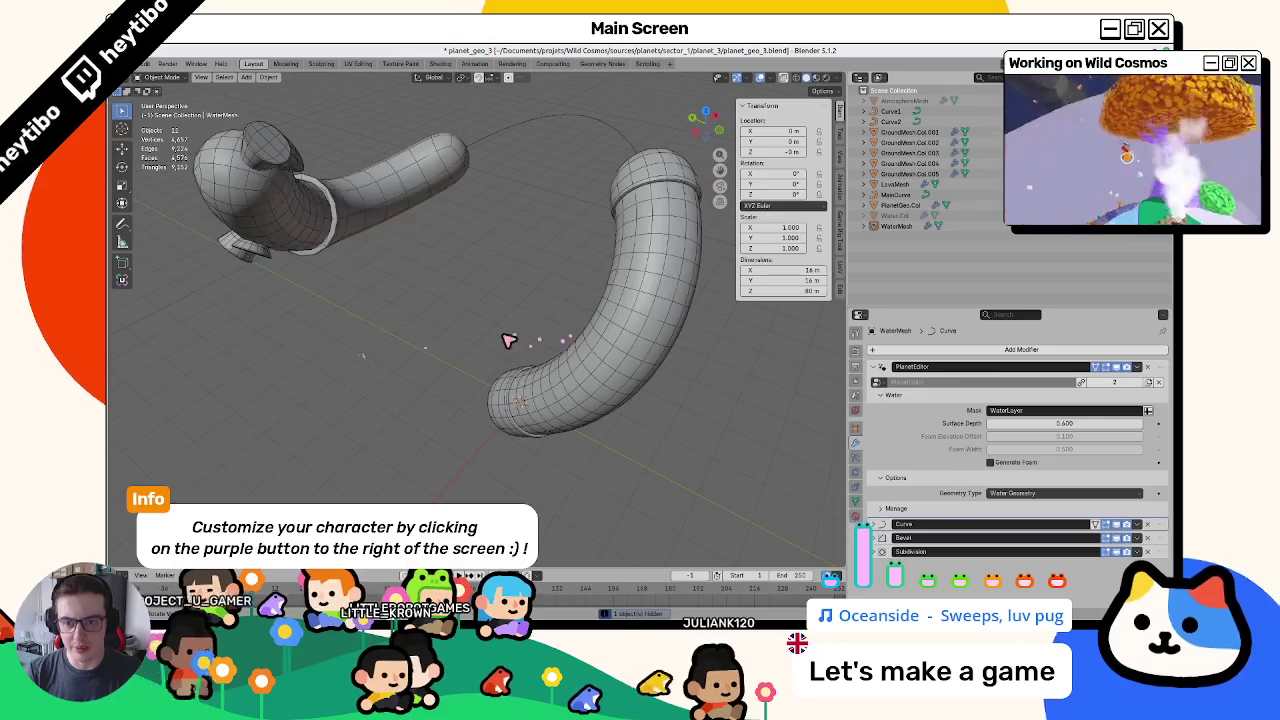
pyautogui.click(345, 355)
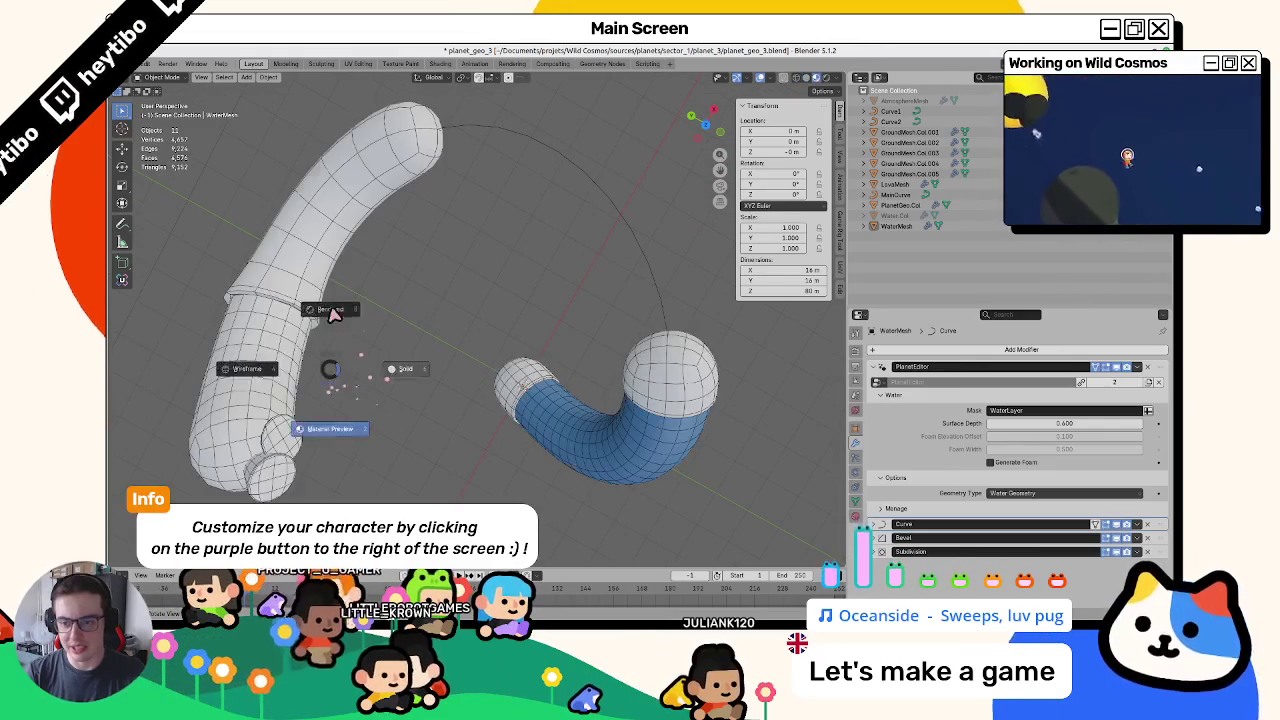
pyautogui.press('Tab')
pyautogui.moveTo(305, 277)
pyautogui.mouseDown()
pyautogui.moveTo(508, 394)
pyautogui.moveTo(457, 266)
pyautogui.moveTo(508, 349)
pyautogui.moveTo(487, 323)
pyautogui.mouseUp()
pyautogui.moveTo(499, 253); pyautogui.dragTo(519, 425)
pyautogui.press('Tab')
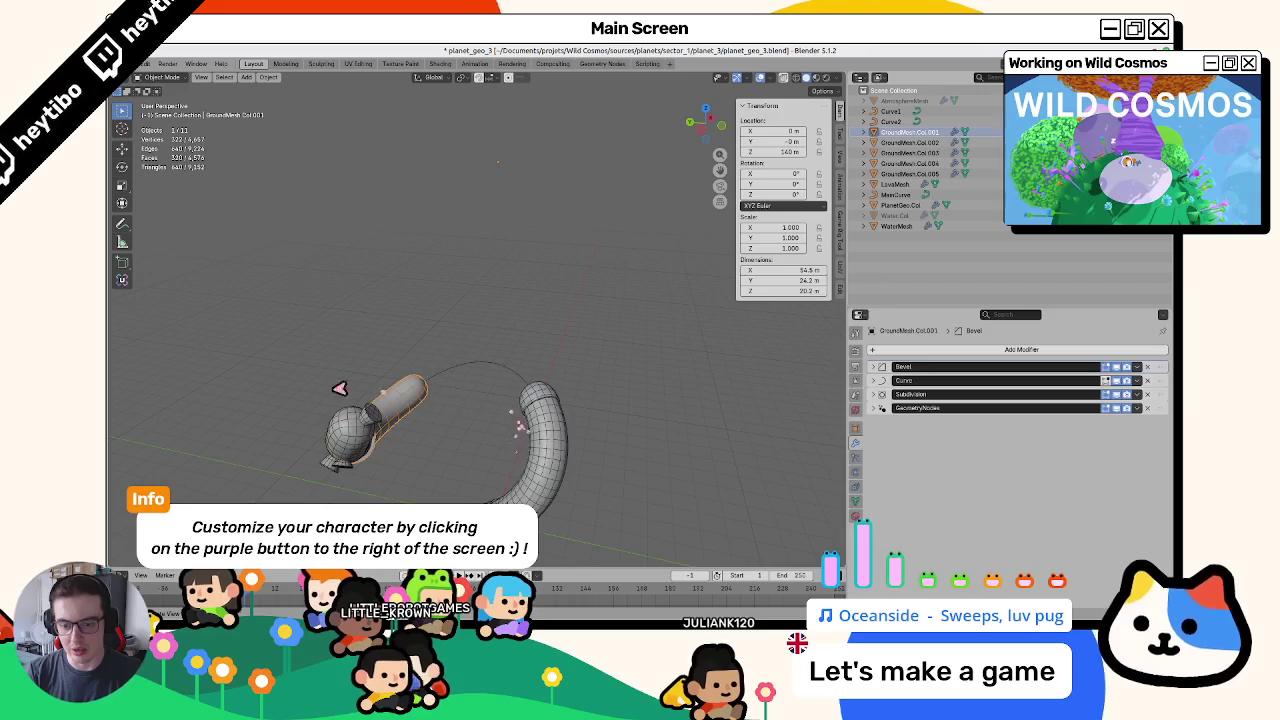
pyautogui.moveTo(336, 432)
pyautogui.mouseDown()
pyautogui.moveTo(420, 434)
pyautogui.moveTo(414, 411)
pyautogui.moveTo(489, 449)
pyautogui.moveTo(550, 392)
pyautogui.mouseUp()
pyautogui.click(529, 380)
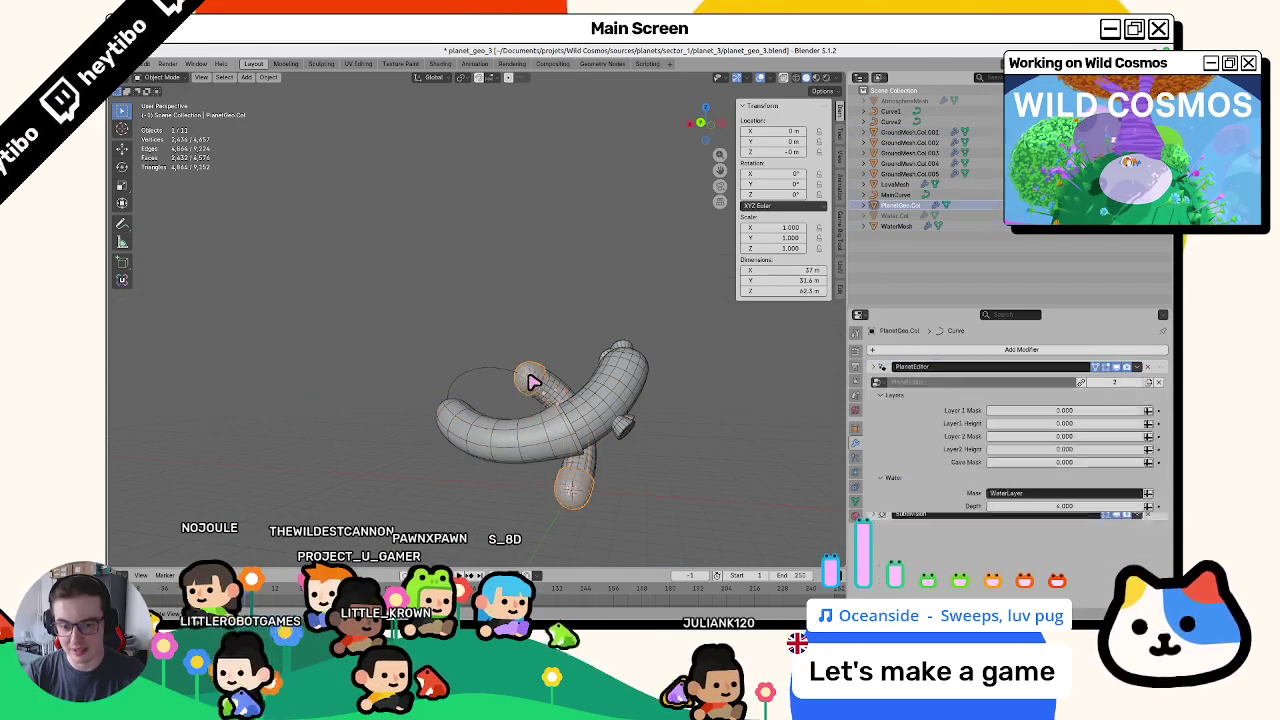
pyautogui.click(568, 408)
# - Enter Edit Mode on MainCurve and turn on X-ray to expose its control points
pyautogui.click(458, 379)
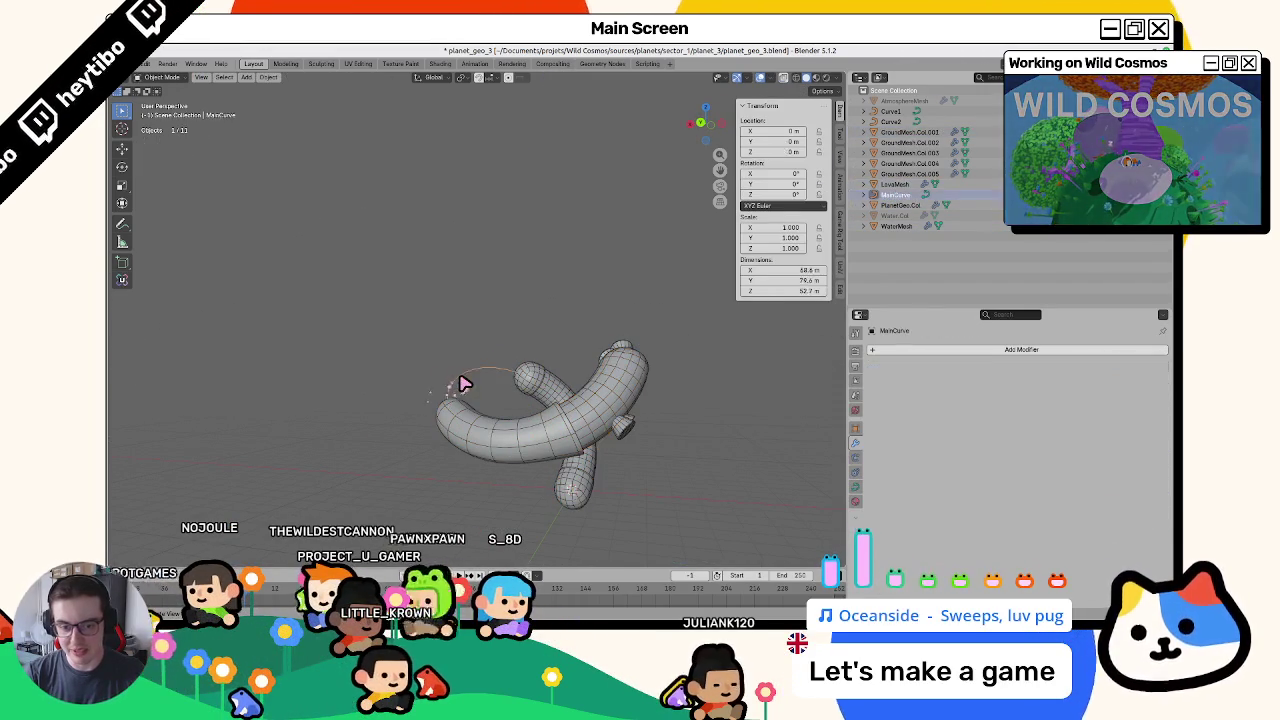
pyautogui.press('Tab')
pyautogui.moveTo(551, 380)
pyautogui.mouseDown()
pyautogui.moveTo(491, 409)
pyautogui.moveTo(503, 425)
pyautogui.mouseUp()
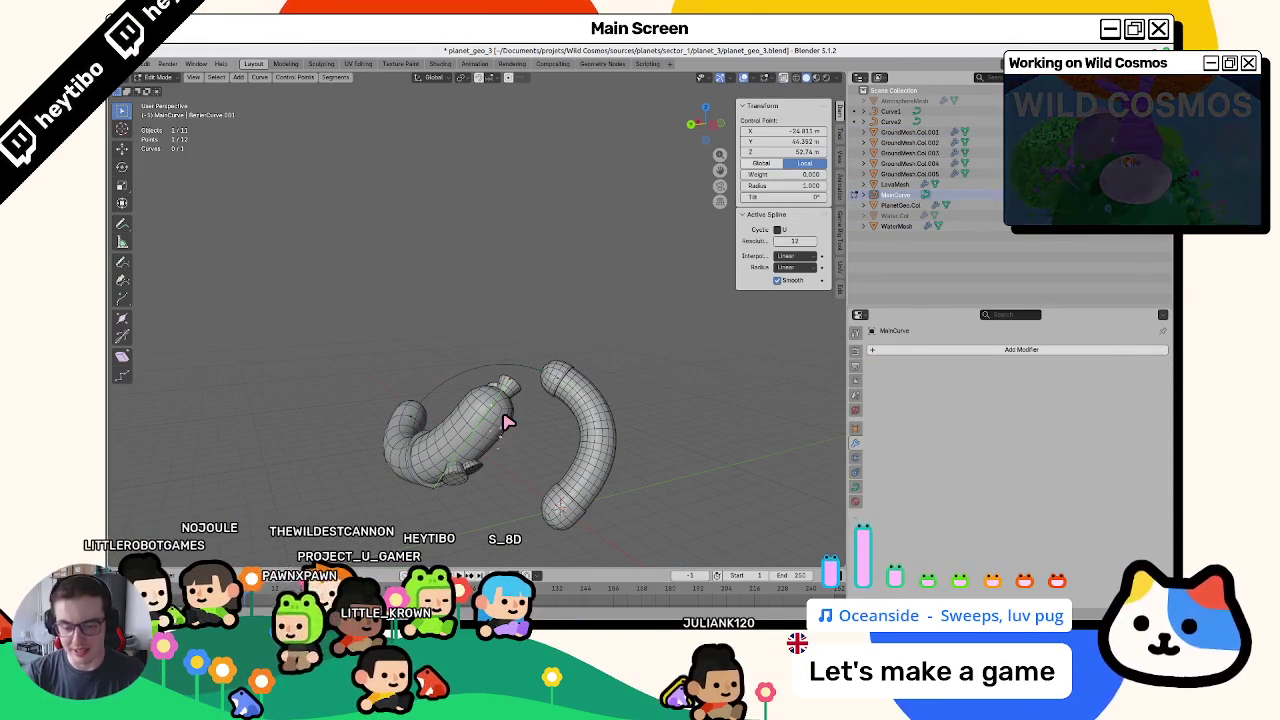
pyautogui.hscroll(-5, 508, 423)
pyautogui.scroll(5, 508, 423)
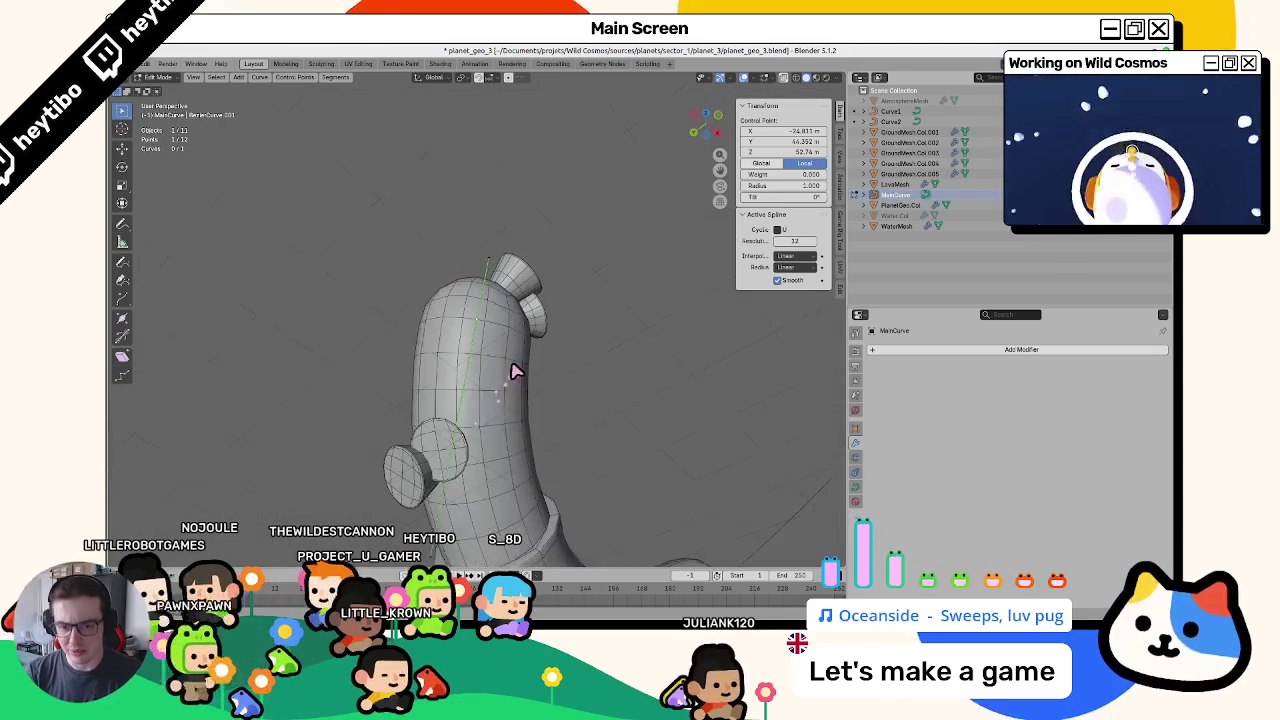
pyautogui.hscroll(-10, 512, 372)
pyautogui.hotkey('alt', 'z')
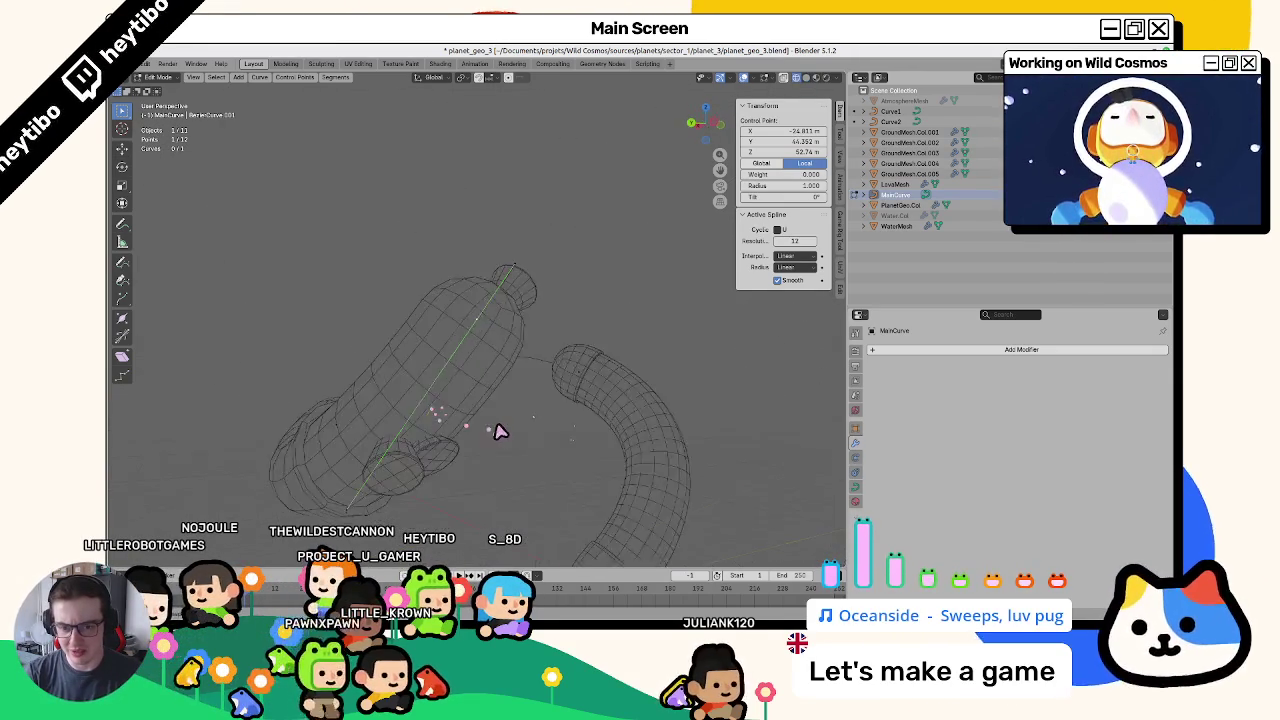
pyautogui.hscroll(-10, 500, 440)
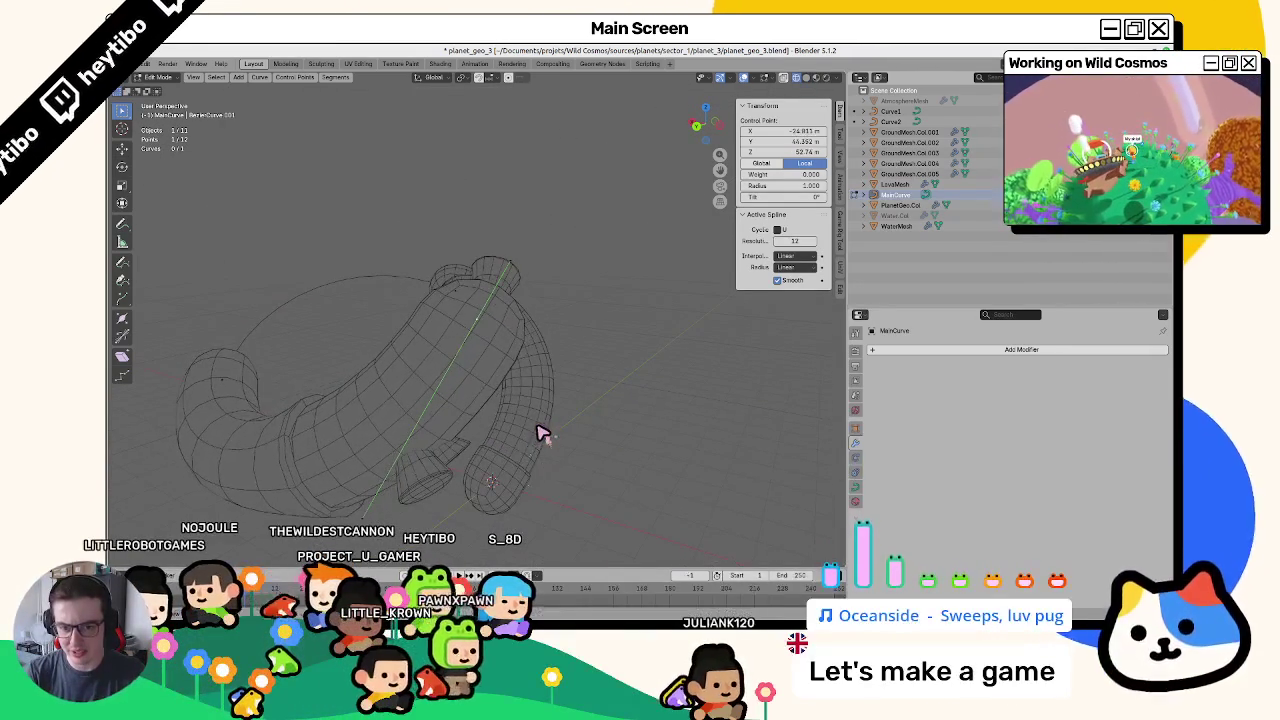
# - Move MainCurve control points to new positions and return to Object Mode
pyautogui.press('g')
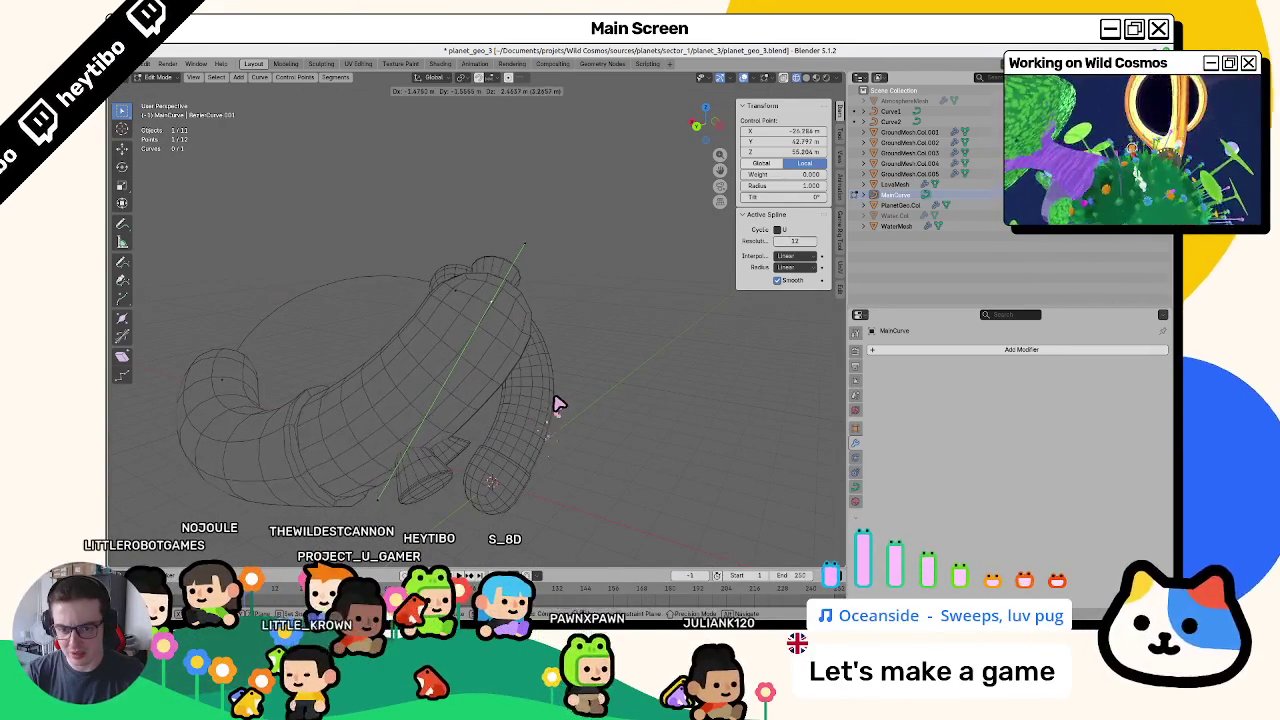
pyautogui.click(559, 404)
pyautogui.press('g')
pyautogui.click(557, 374)
pyautogui.click(476, 399)
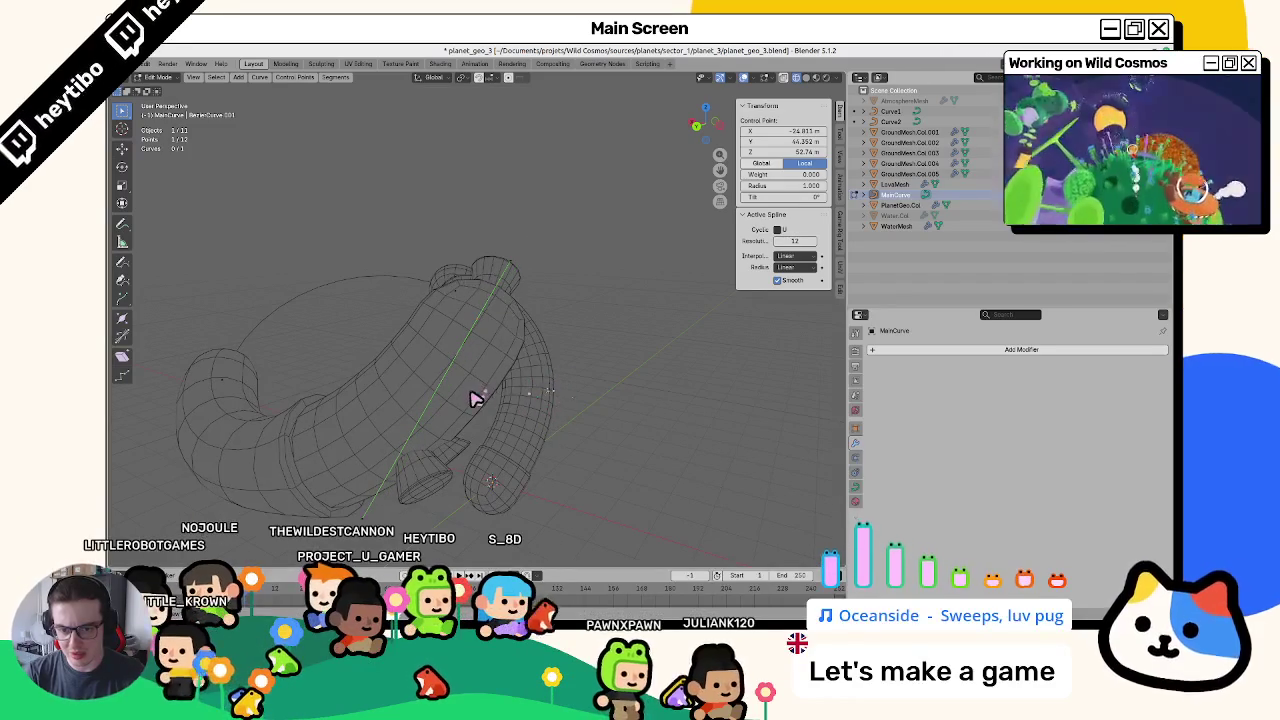
pyautogui.press('g')
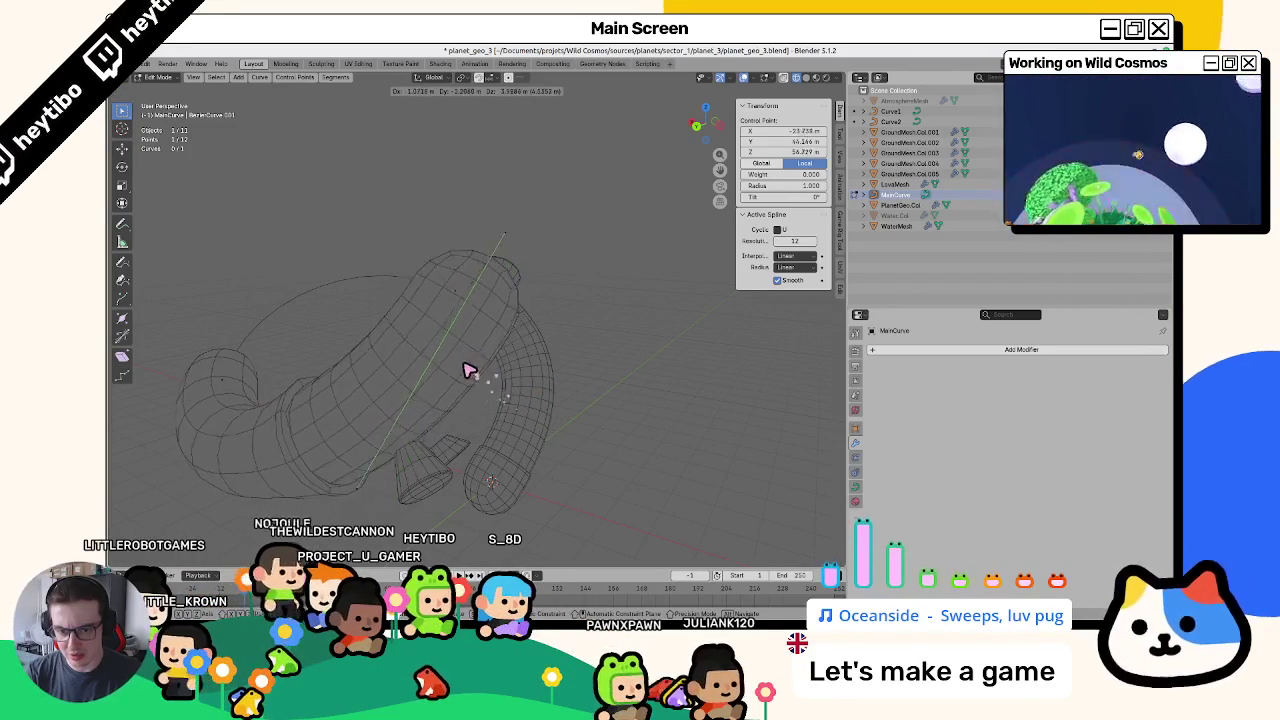
pyautogui.click(357, 420)
pyautogui.press('Tab')
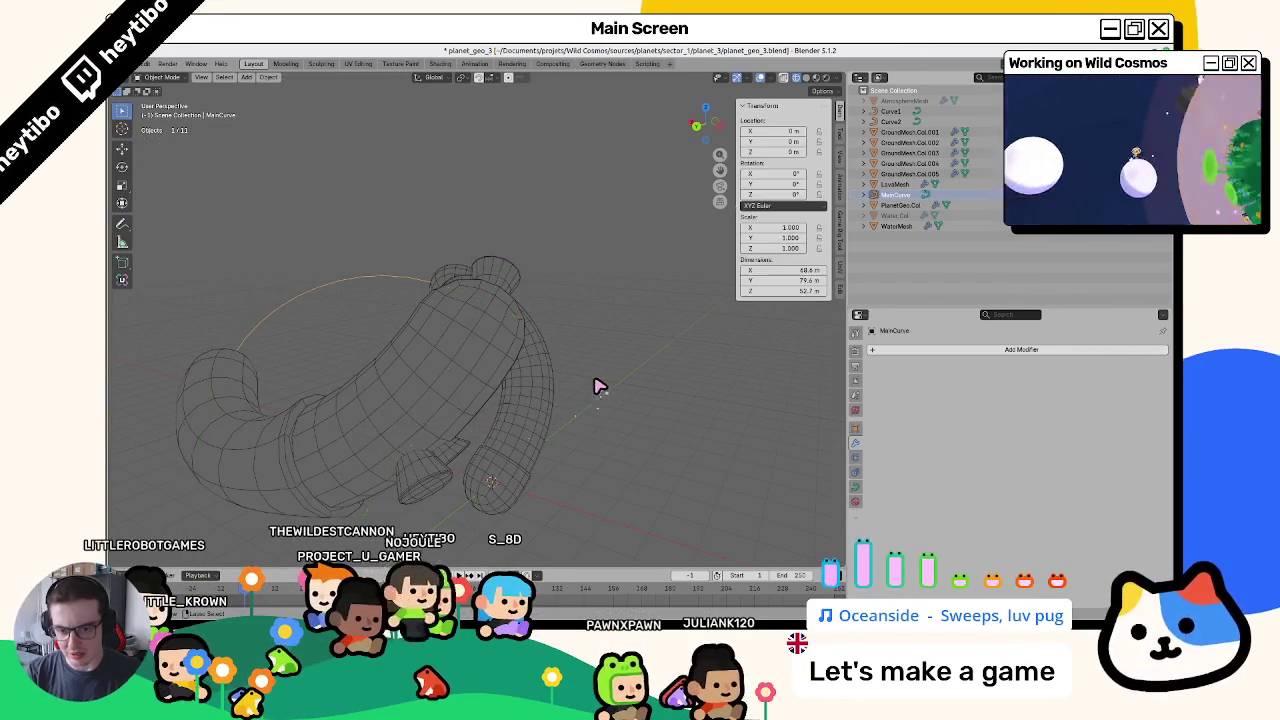
# - Orbit around the curve, then select the WaterMesh water tube
pyautogui.moveTo(559, 393)
pyautogui.mouseDown()
pyautogui.moveTo(534, 471)
pyautogui.moveTo(529, 386)
pyautogui.moveTo(471, 343)
pyautogui.moveTo(440, 289)
pyautogui.moveTo(457, 357)
pyautogui.moveTo(550, 258)
pyautogui.moveTo(391, 283)
pyautogui.moveTo(371, 314)
pyautogui.moveTo(494, 314)
pyautogui.moveTo(477, 420)
pyautogui.moveTo(429, 300)
pyautogui.moveTo(551, 294)
pyautogui.moveTo(491, 360)
pyautogui.moveTo(486, 338)
pyautogui.moveTo(537, 309)
pyautogui.mouseUp()
pyautogui.click(550, 245)
pyautogui.click(551, 294)
# - Use wireframe view to select PlanetGeo.Col, then the tube end cap in solid view
pyautogui.scroll(3, 537, 309)
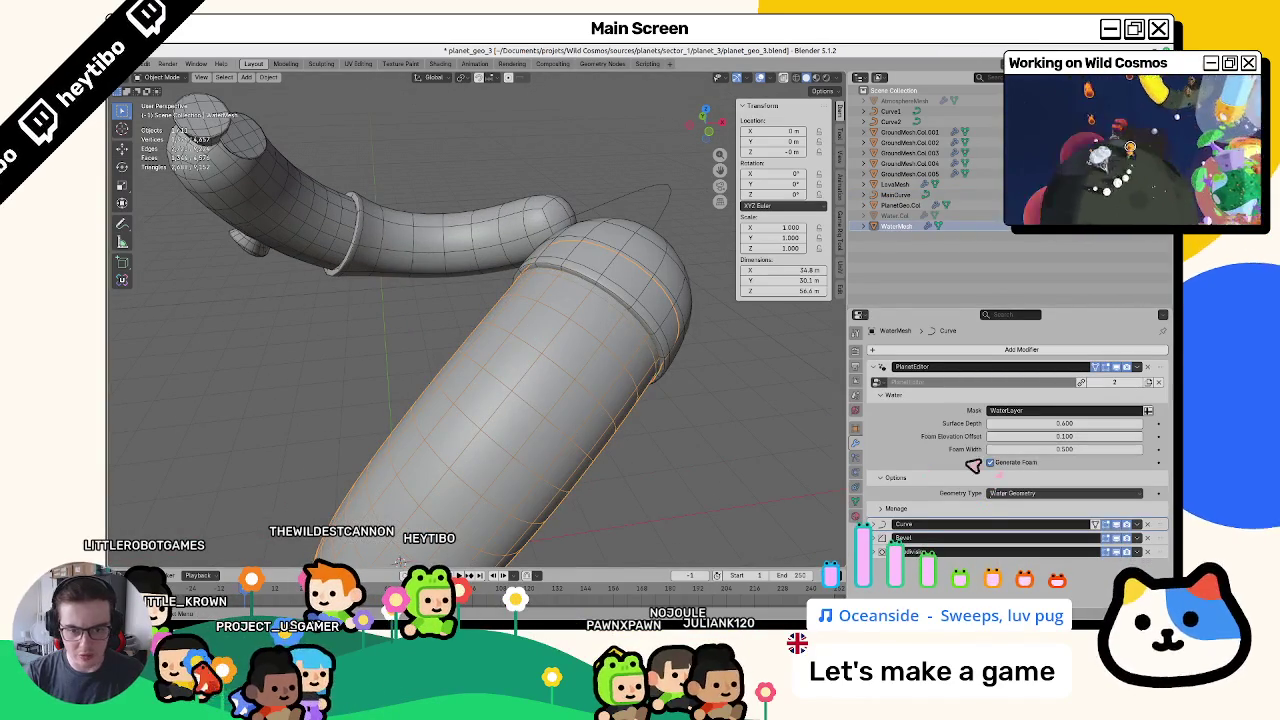
pyautogui.hotkey('shift', 'z')
pyautogui.click(640, 307)
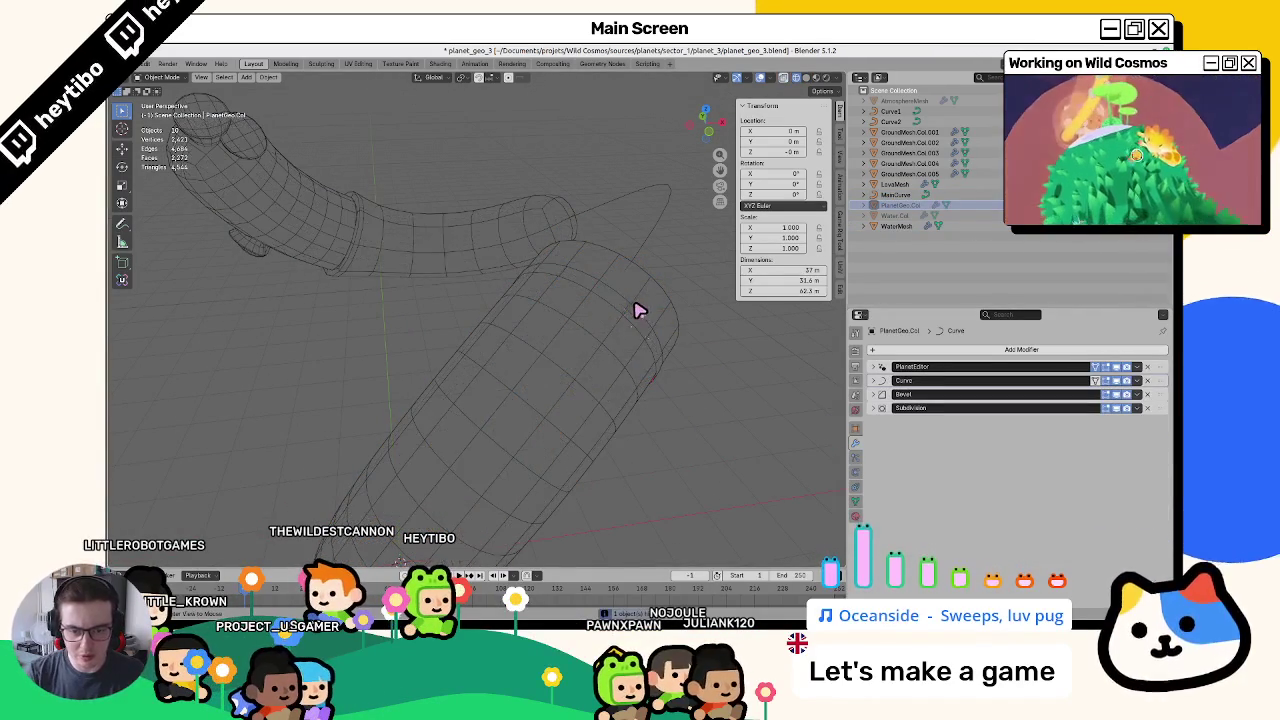
pyautogui.hotkey('shift', 'z')
pyautogui.click(633, 435)
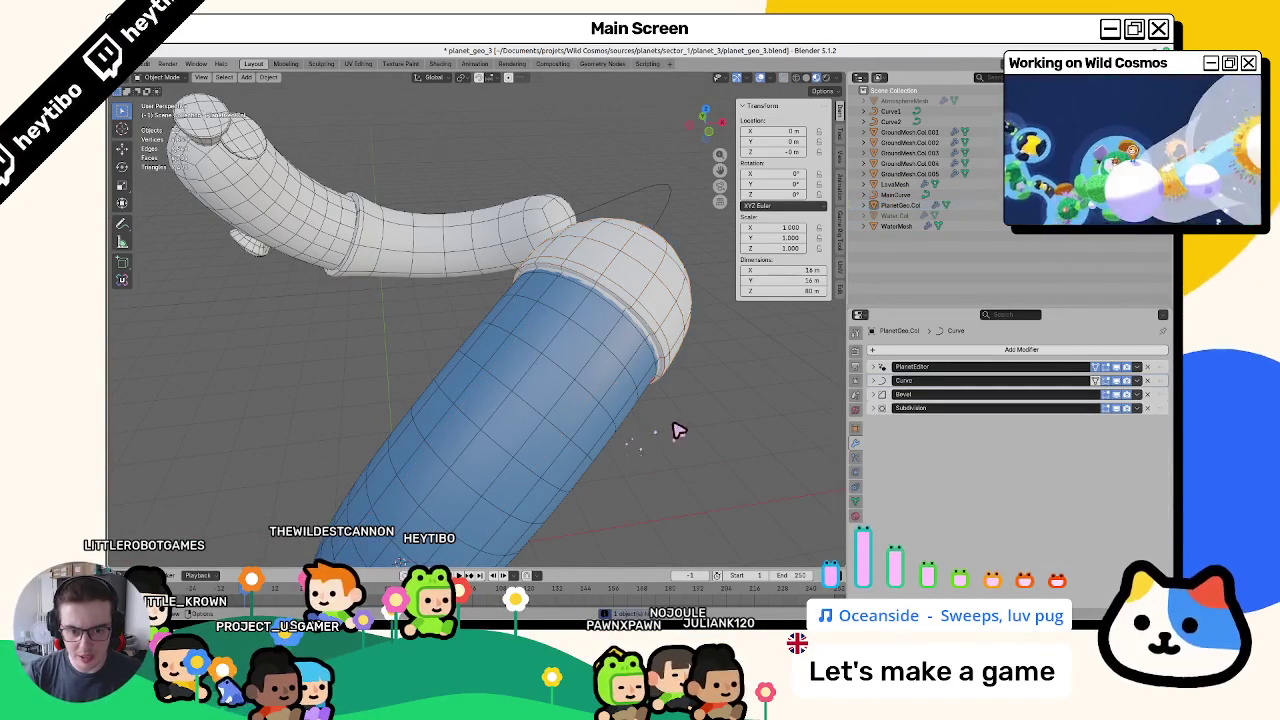
# - Unhide all objects, re-hide the large grey object, and select everything in the scene
pyautogui.scroll(5, 652, 333)
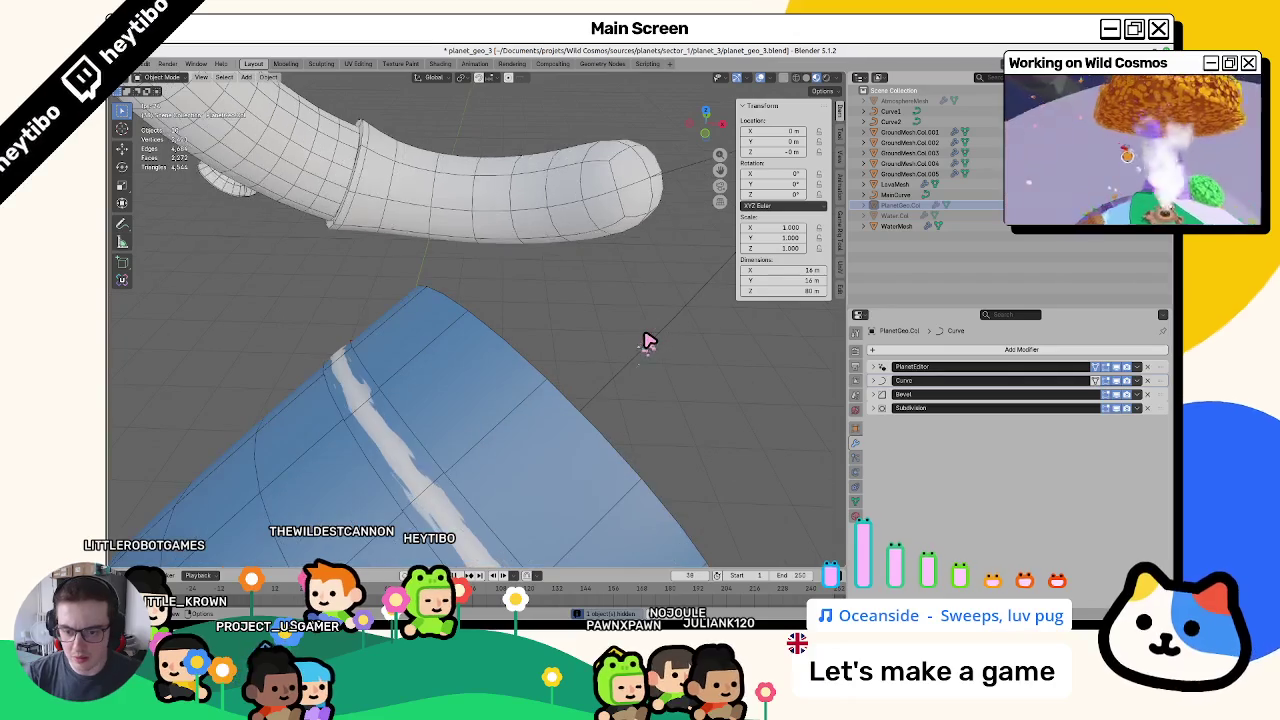
pyautogui.hotkey('alt', 'h')
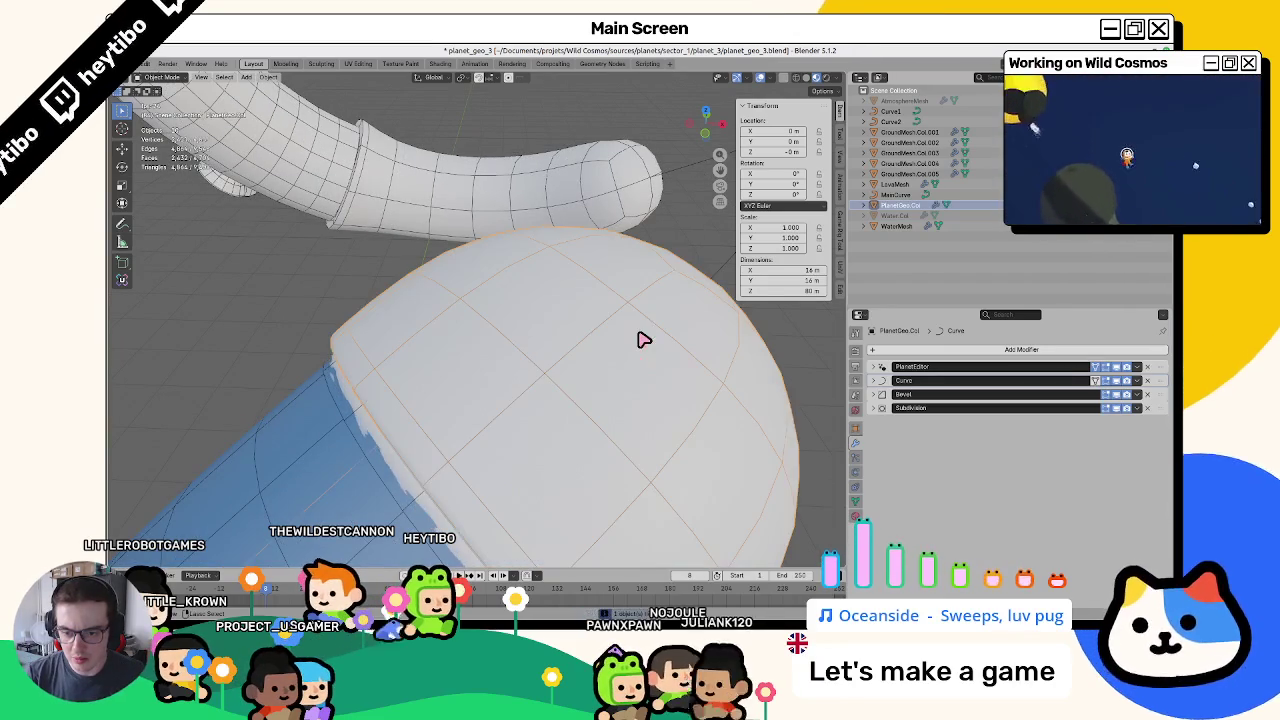
pyautogui.press('h')
pyautogui.scroll(-4, 586, 363)
pyautogui.moveTo(586, 363)
pyautogui.mouseDown()
pyautogui.moveTo(566, 403)
pyautogui.moveTo(531, 374)
pyautogui.moveTo(652, 563)
pyautogui.mouseUp()
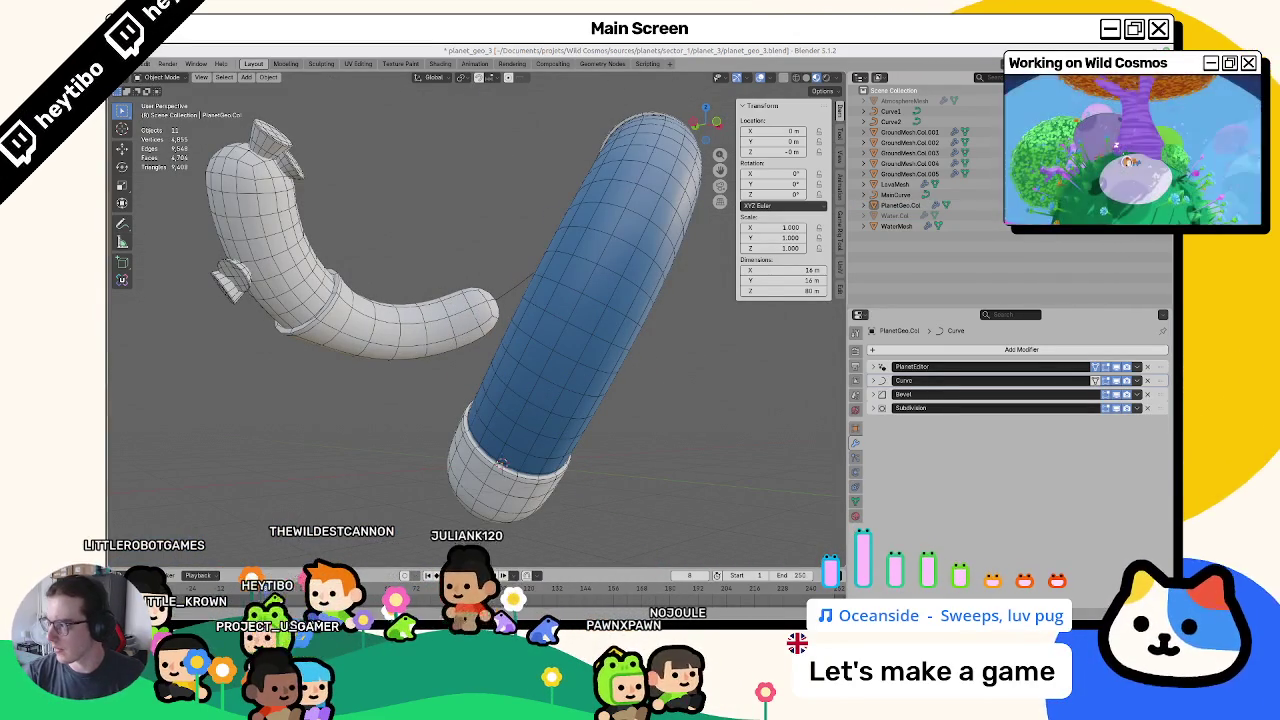
pyautogui.moveTo(400, 409)
pyautogui.mouseDown()
pyautogui.moveTo(400, 391)
pyautogui.moveTo(491, 403)
pyautogui.mouseUp()
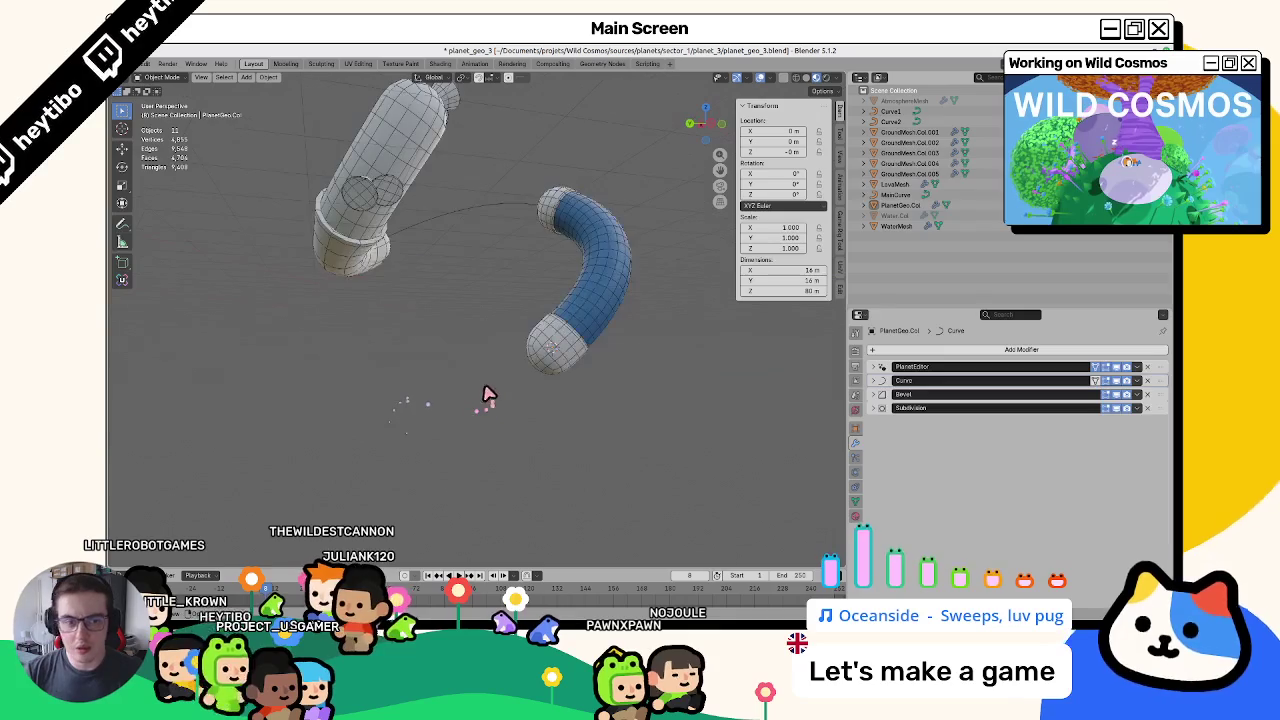
pyautogui.press('a')
pyautogui.moveTo(391, 200); pyautogui.dragTo(391, 277)
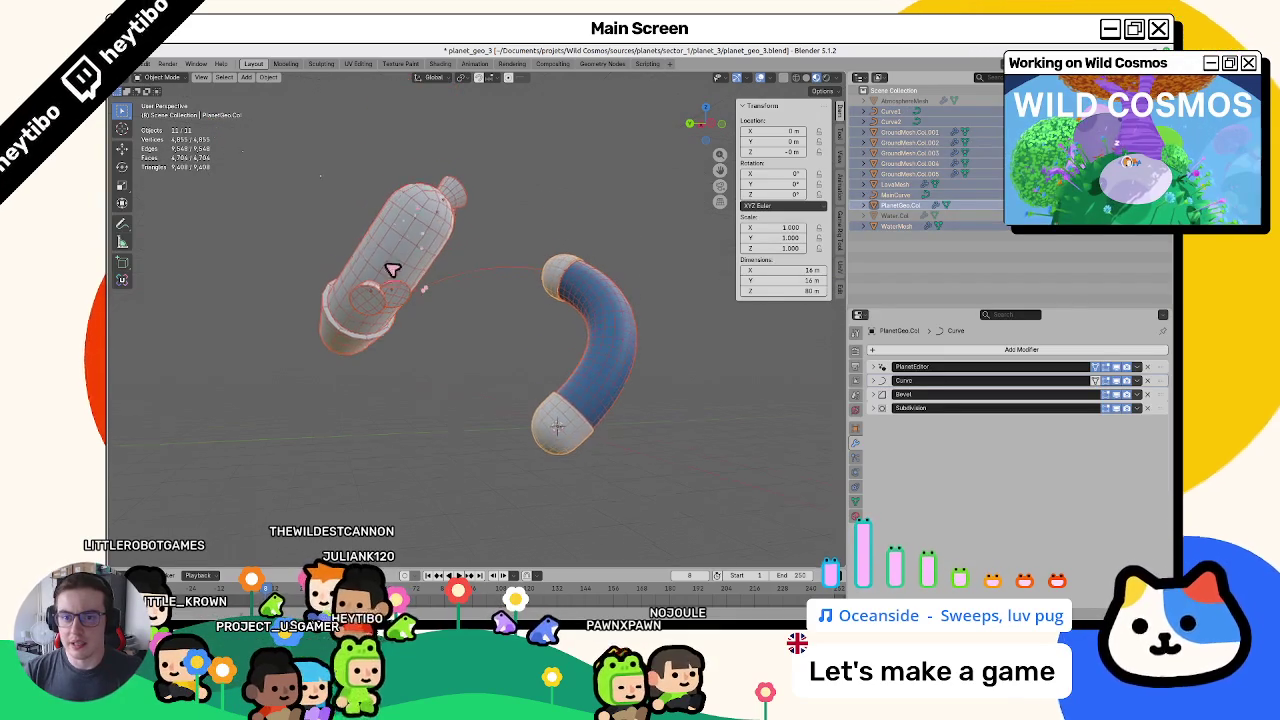
# - Re-export the planet scene as glTF 2.0, overwriting planet_geo_3.glb
pyautogui.keyDown('shift'); pyautogui.click(550, 277); pyautogui.keyUp('shift')
pyautogui.click(146, 64)
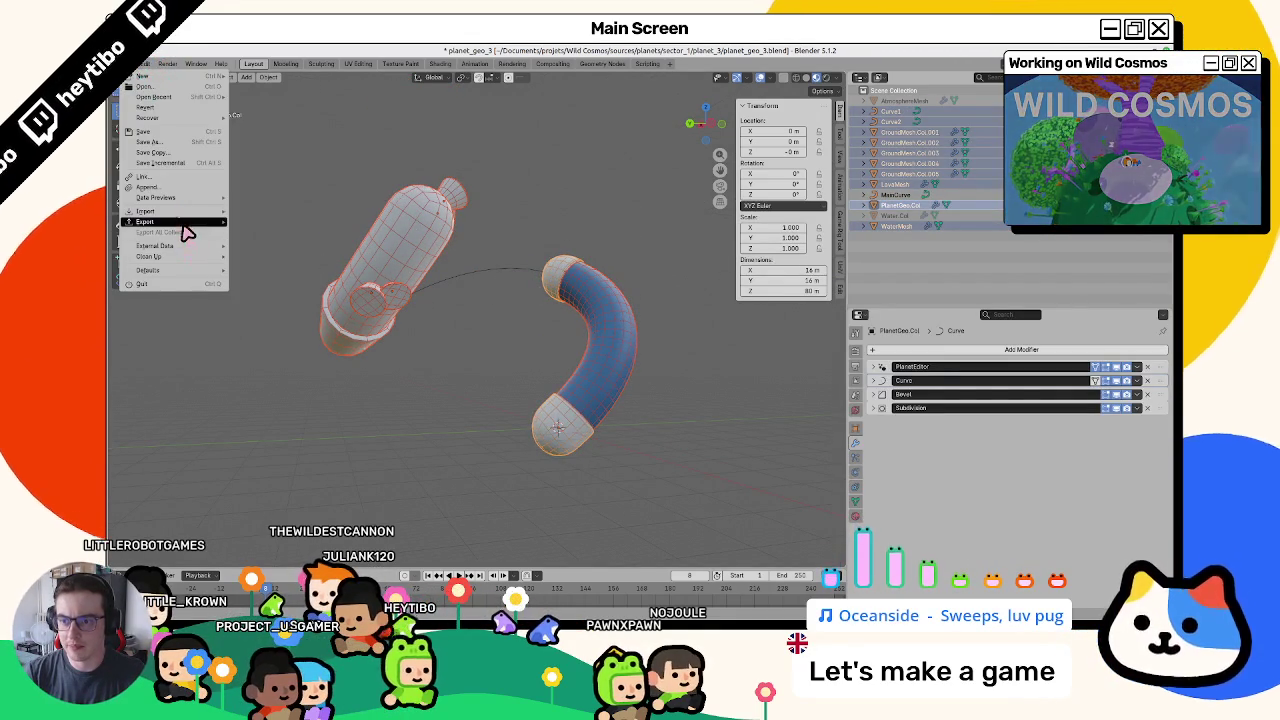
pyautogui.moveTo(175, 224)
pyautogui.click(294, 324)
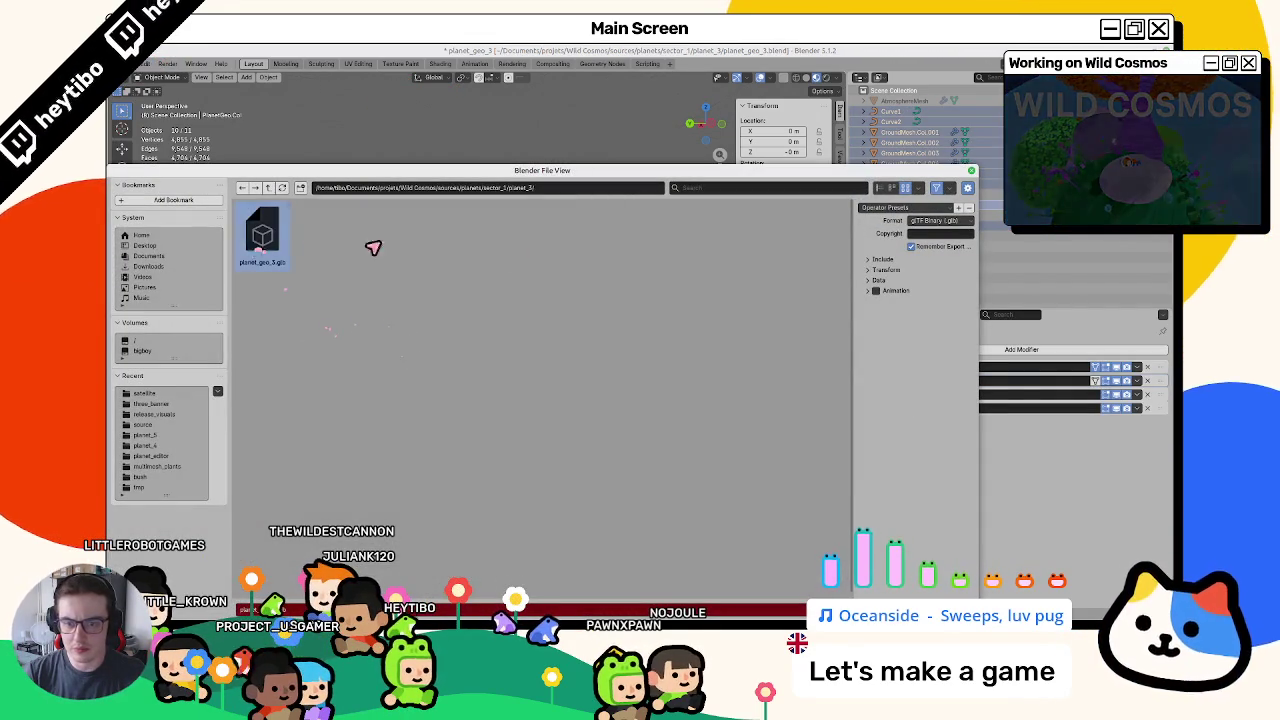
pyautogui.doubleClick(268, 250)
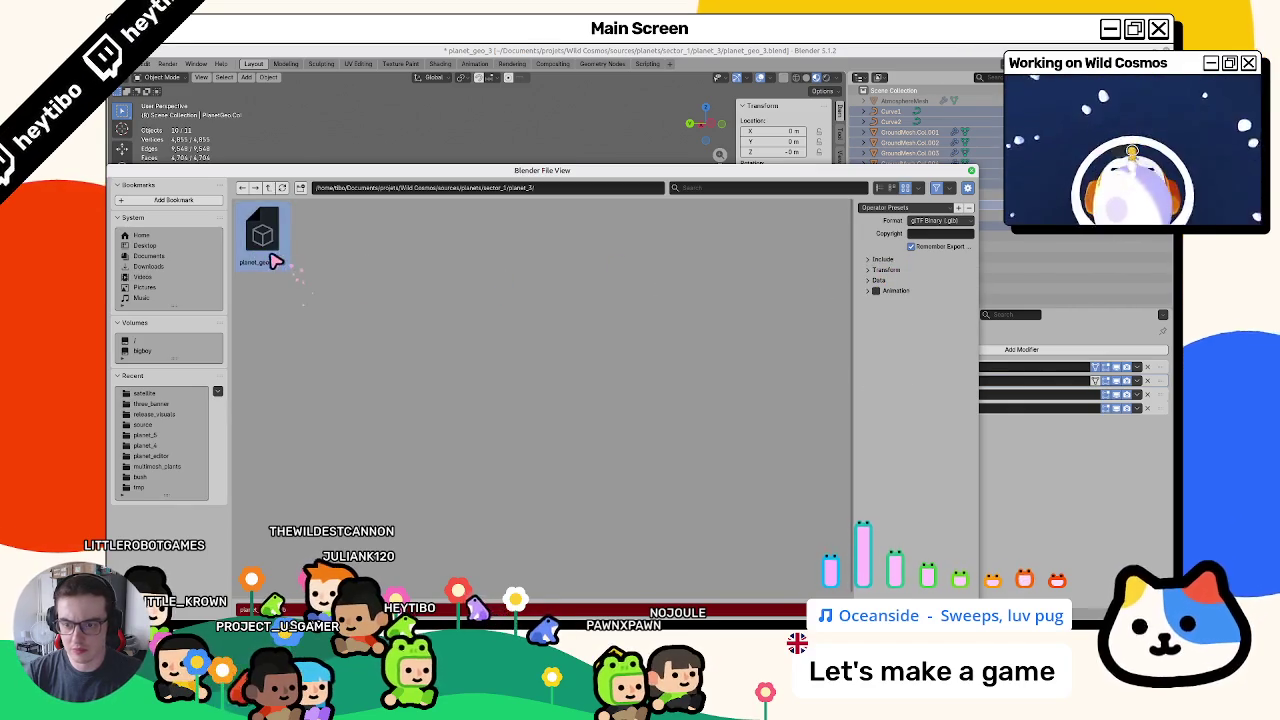
# - Check the updated Planet3 in Godot, then return to Blender
pyautogui.hotkey('alt', 'Tab')
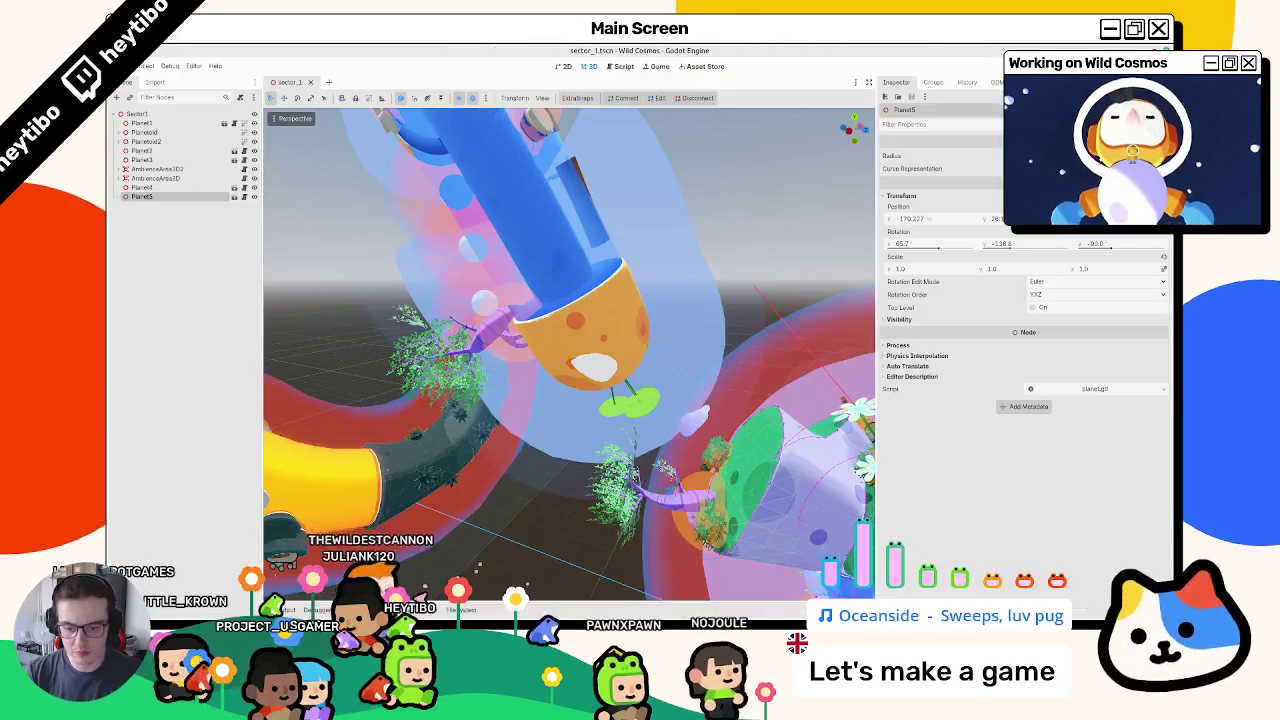
pyautogui.click(589, 220)
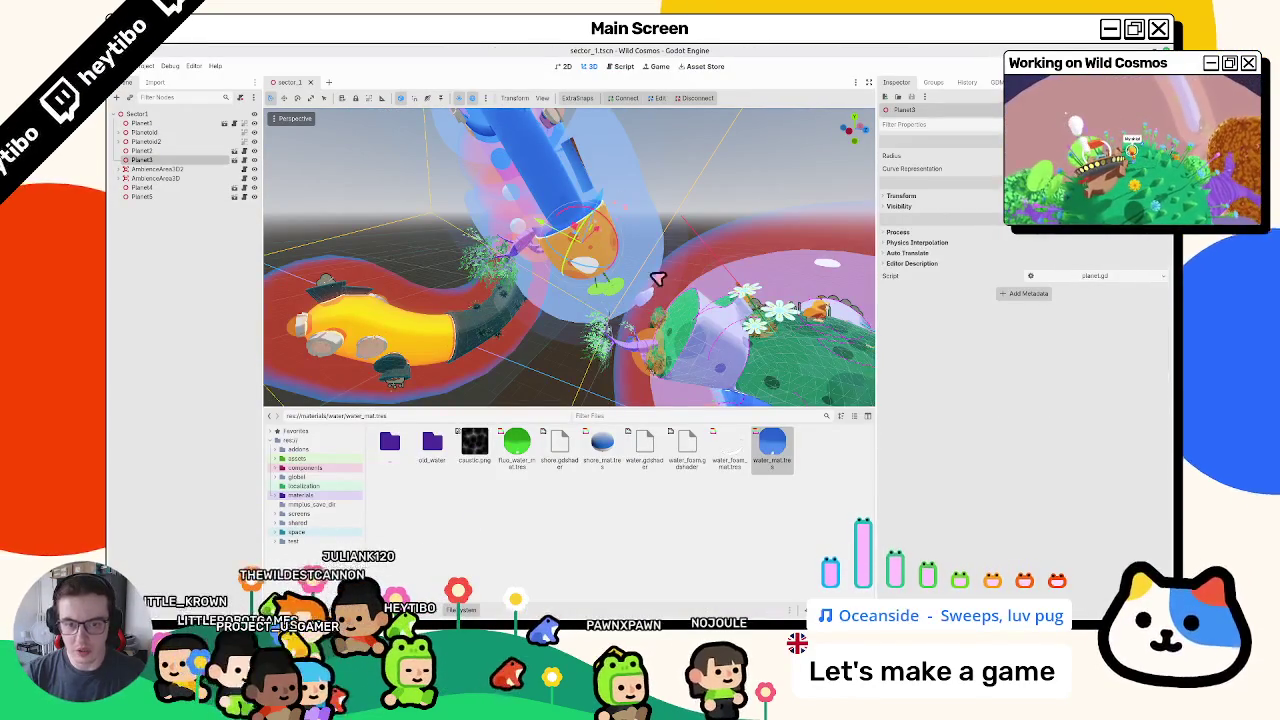
pyautogui.hotkey('alt', 'Tab')
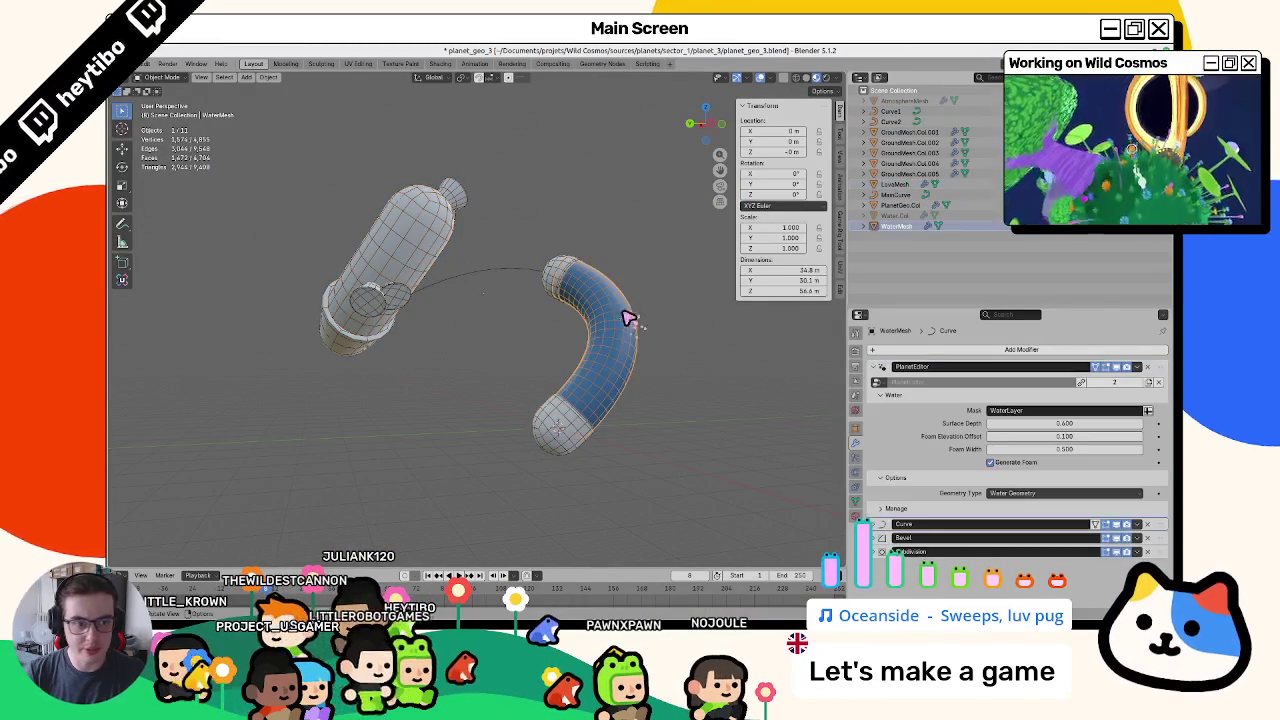
pyautogui.click(522, 310)
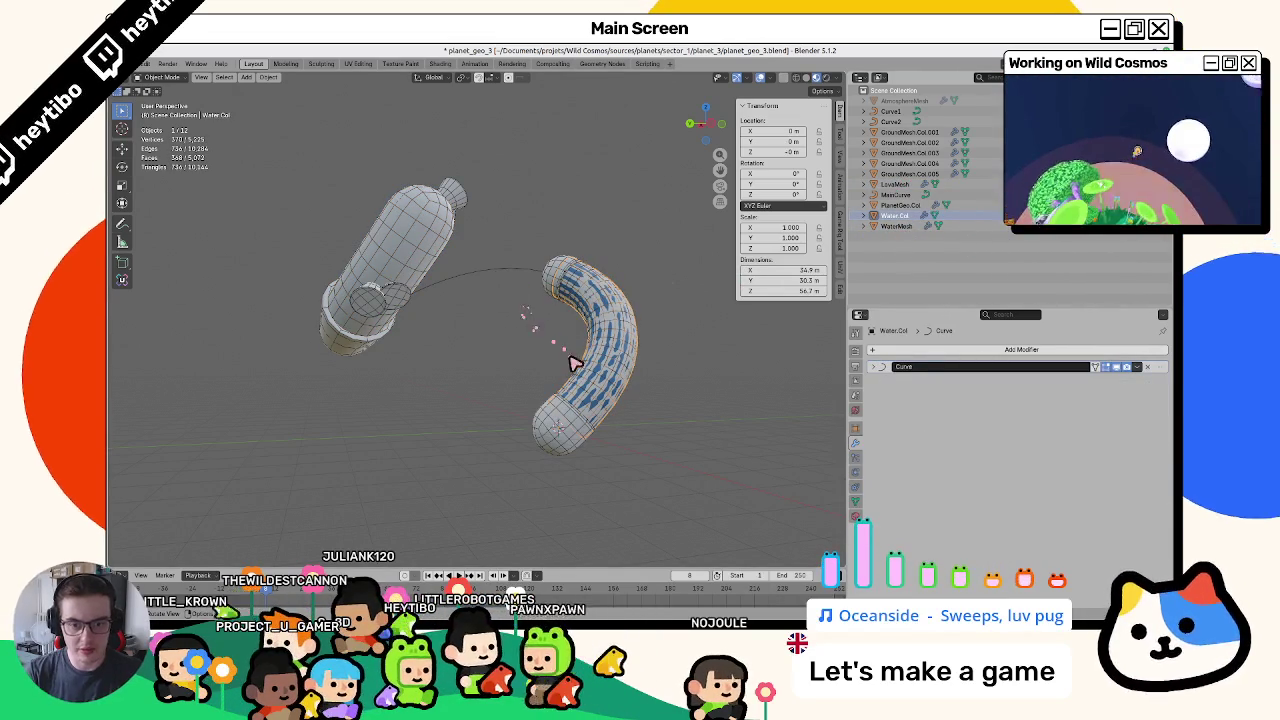
pyautogui.click(634, 363)
pyautogui.press('g')
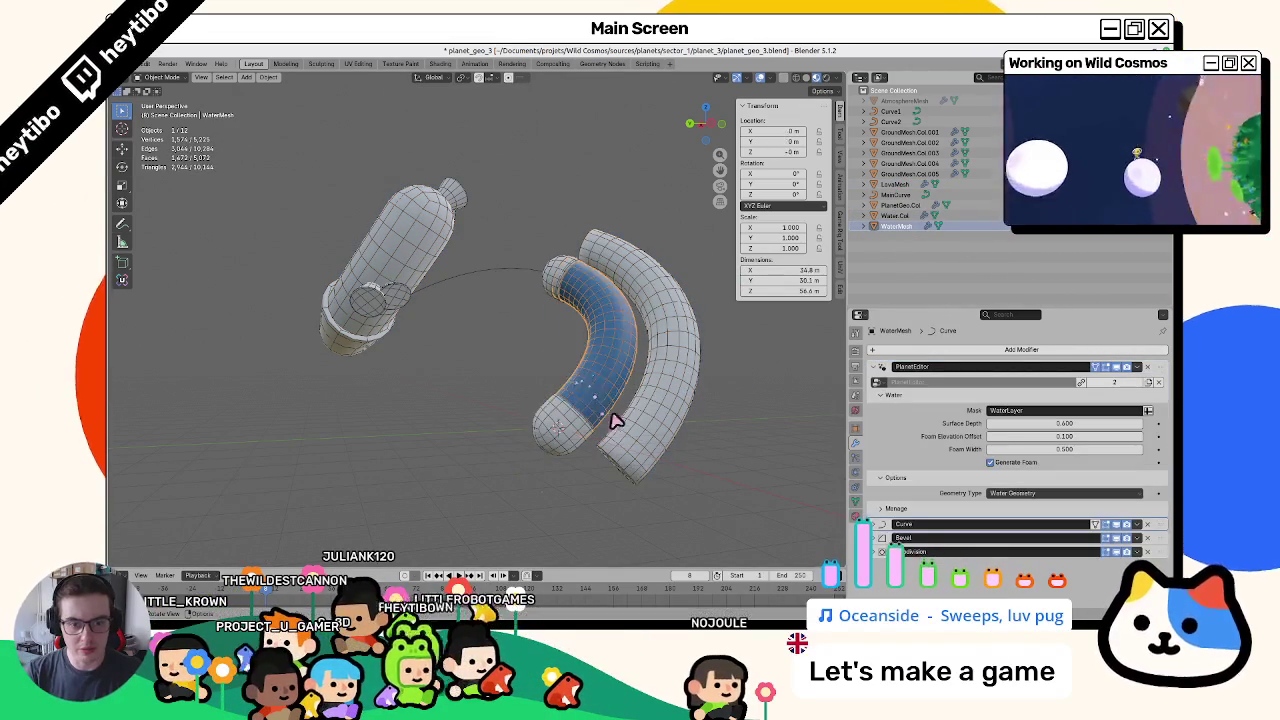
pyautogui.press('Escape')
pyautogui.click(622, 405)
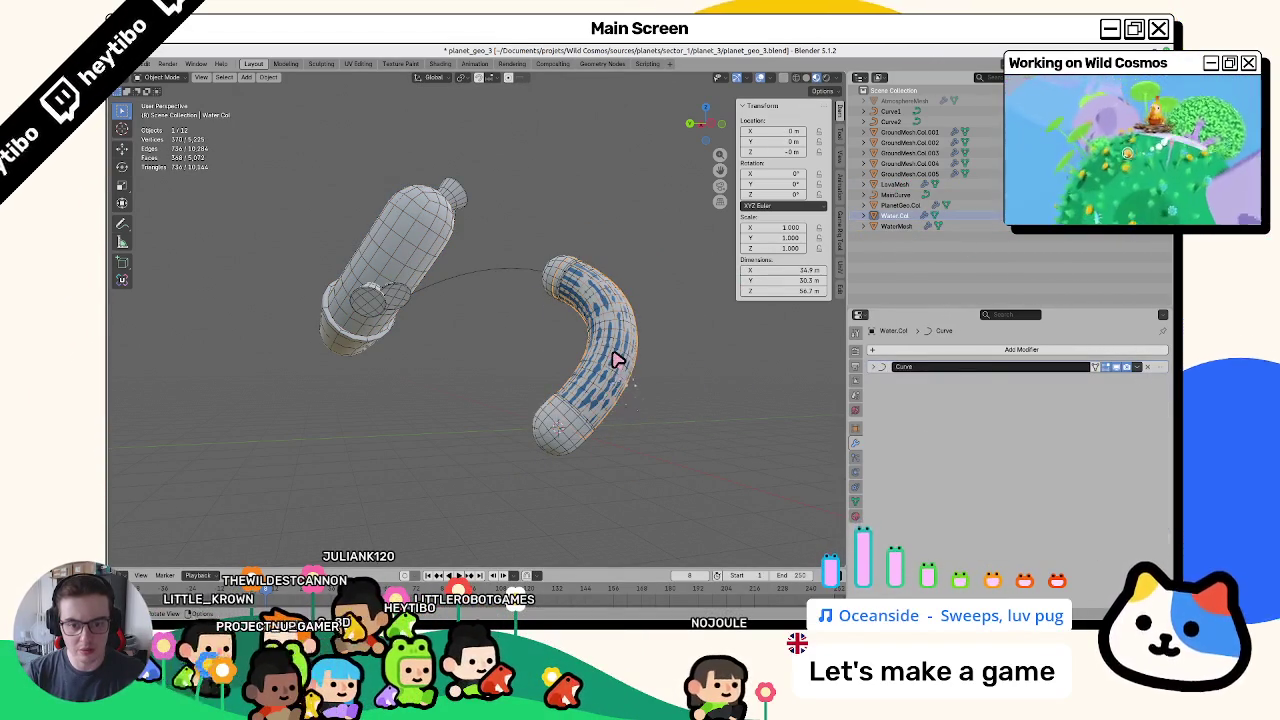
pyautogui.click(637, 363)
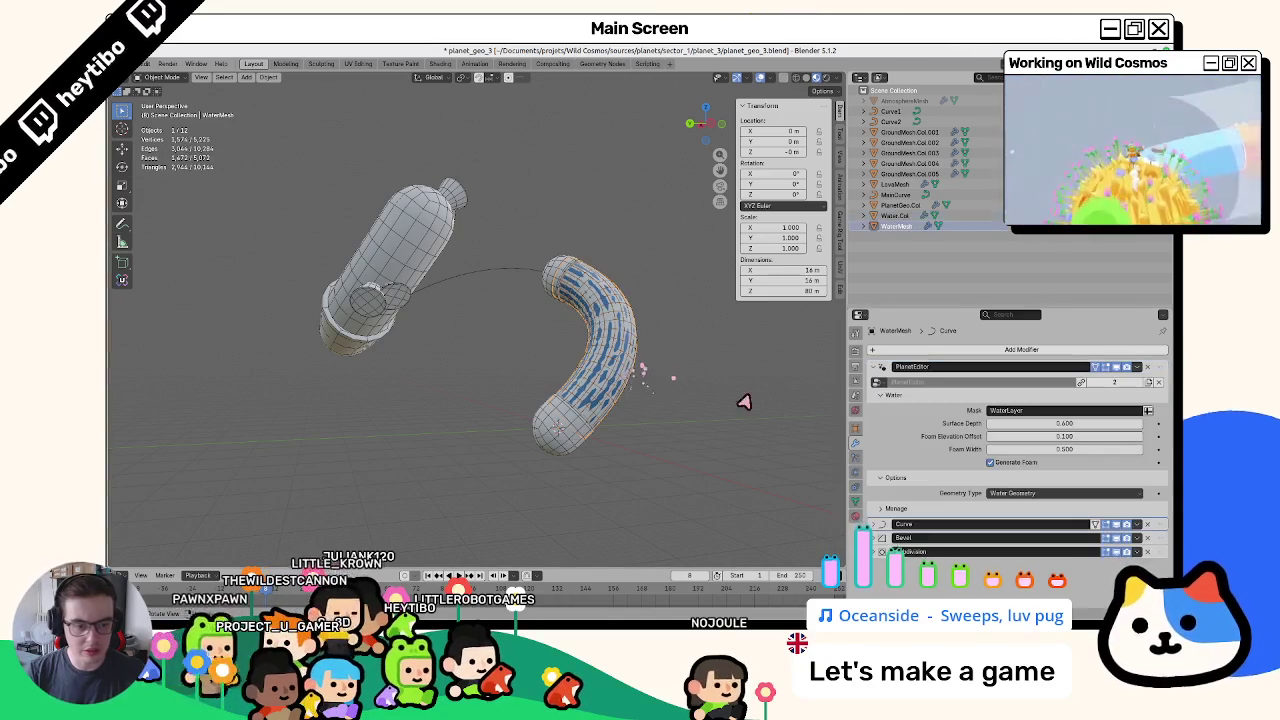
pyautogui.click(1014, 494)
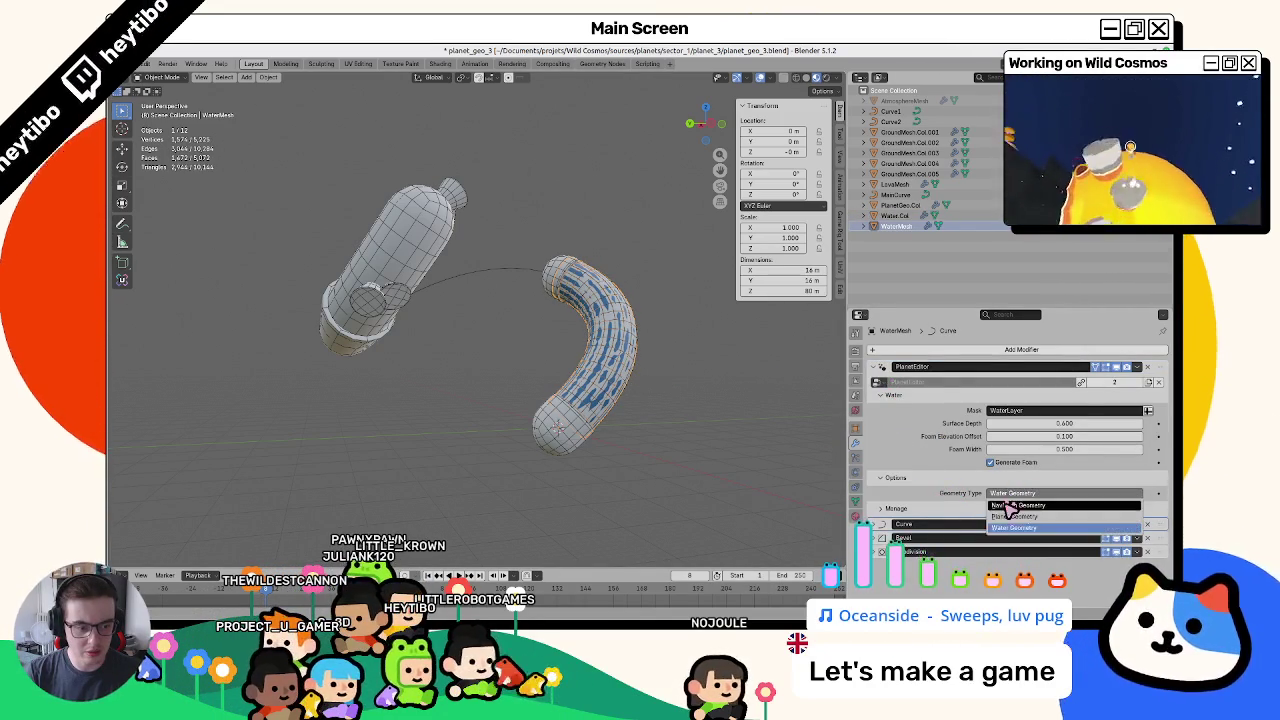
pyautogui.click(1012, 505)
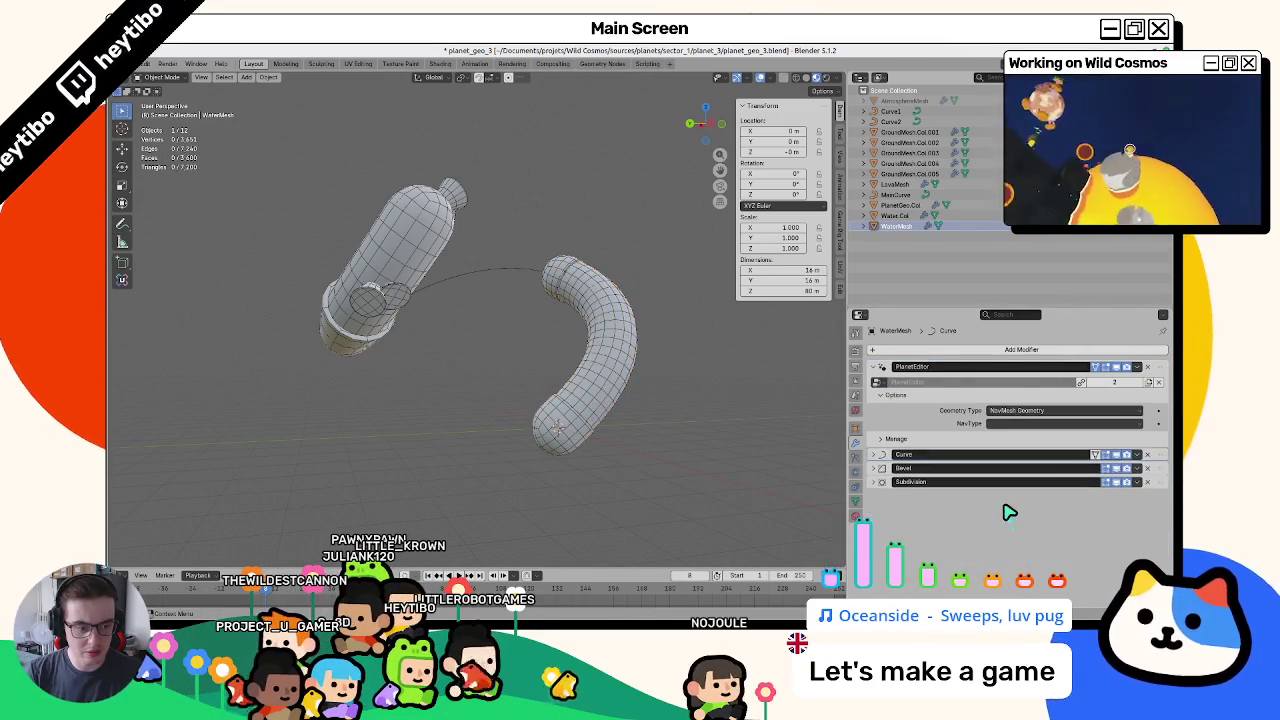
pyautogui.click(1017, 425)
pyautogui.click(1040, 457)
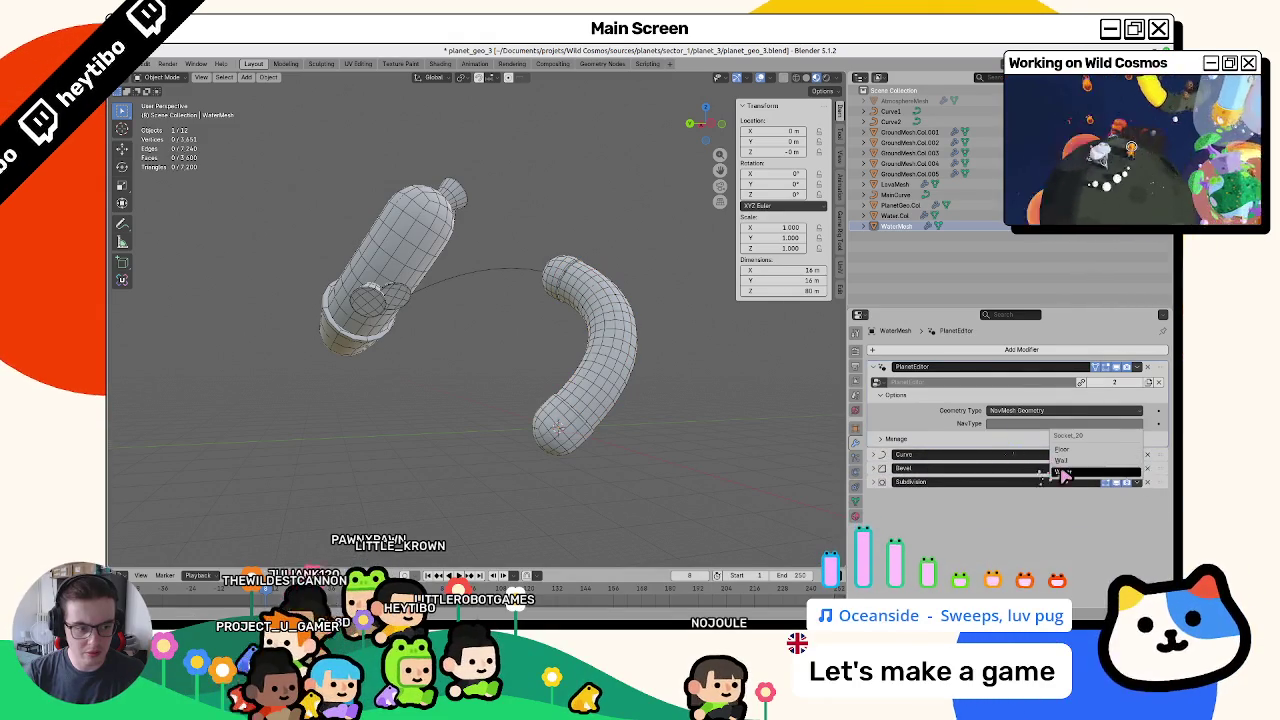
pyautogui.click(1000, 454)
pyautogui.click(1000, 454)
pyautogui.hotkey('ctrl', 'z')
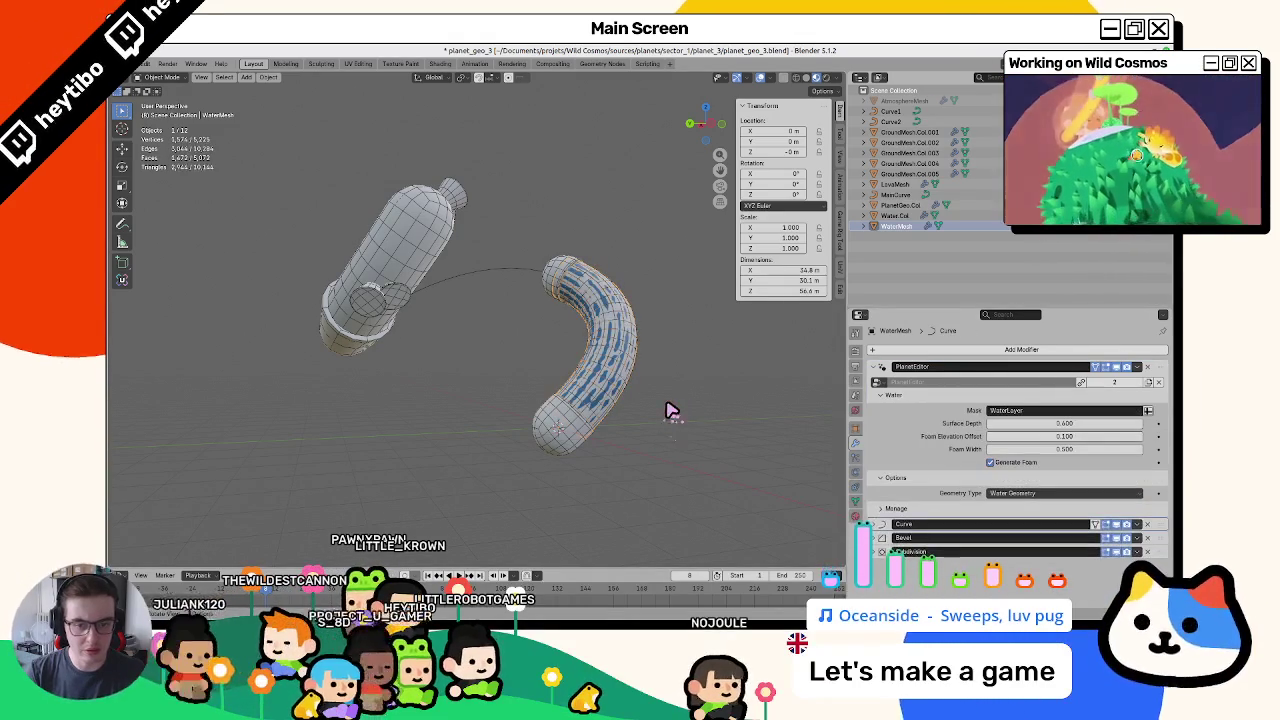
pyautogui.click(586, 323)
# - Duplicate WaterMesh in place and rename the copy WaterNavMesh
pyautogui.hotkey('shift', 'd')
pyautogui.press('Escape')
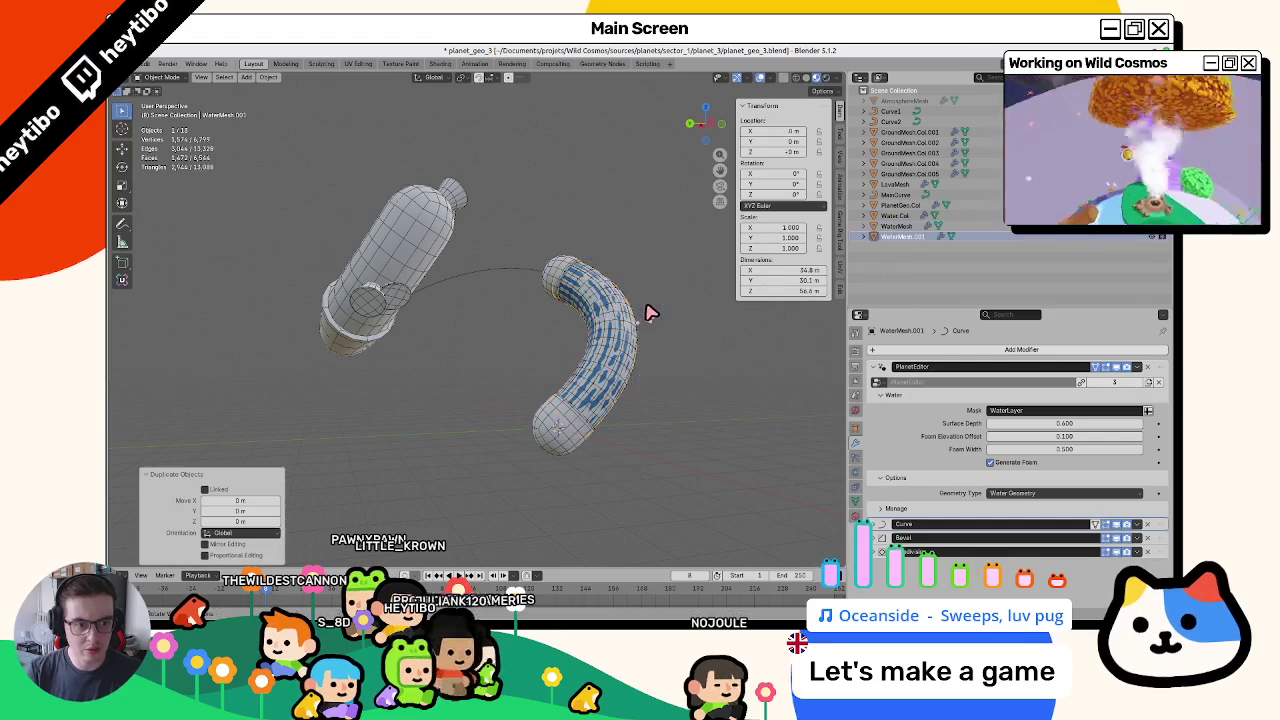
pyautogui.press('F2')
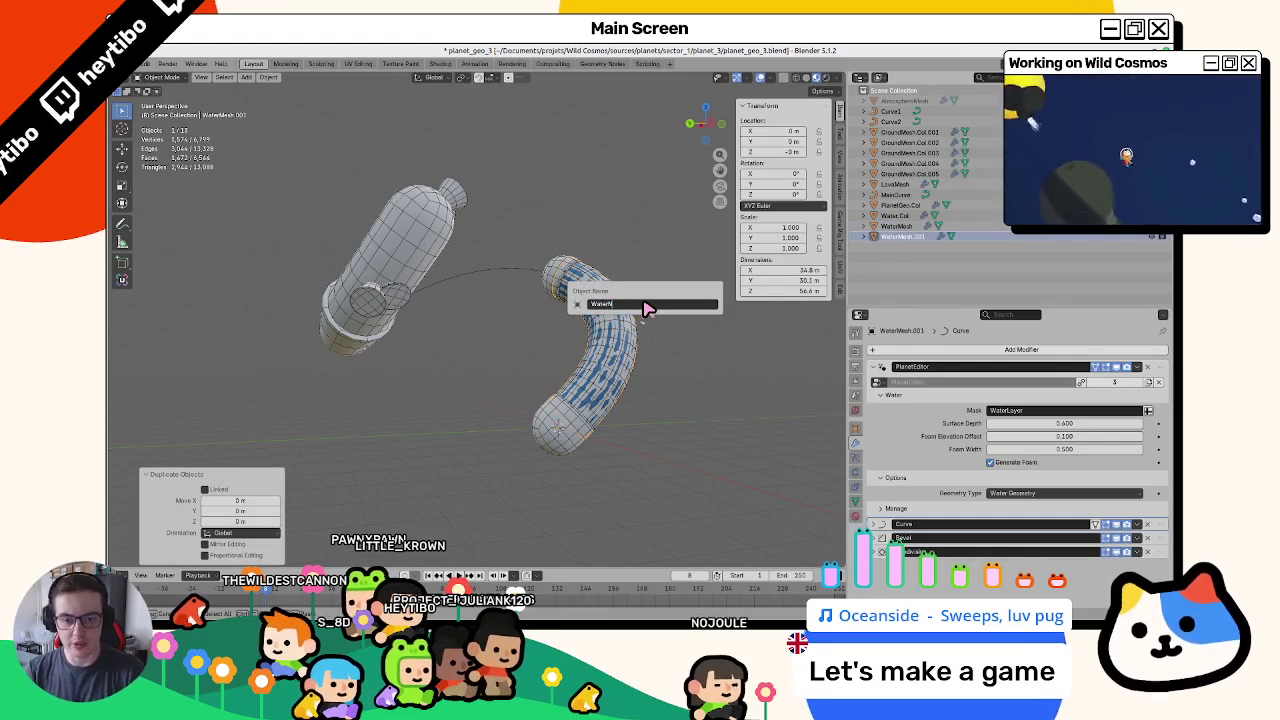
pyautogui.press('Return')
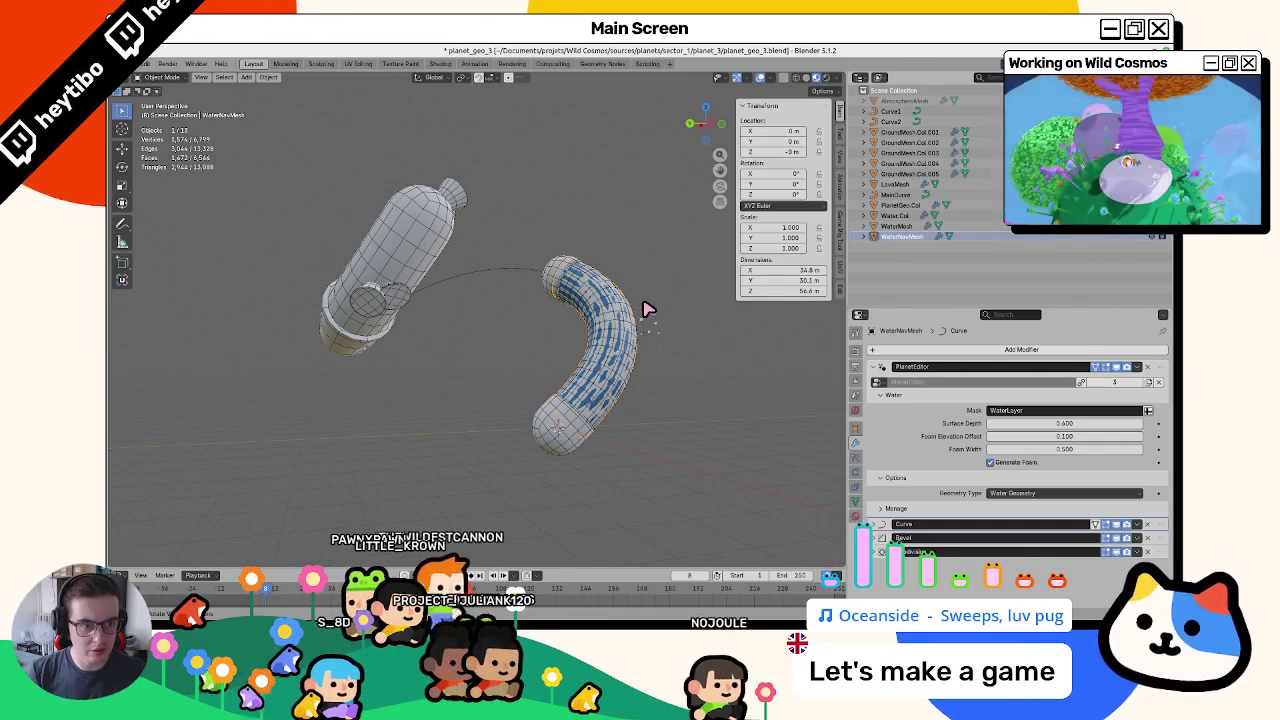
# - Set the copy's Geometry Type to NavMesh Geometry and NavType to Water
pyautogui.click(1000, 493)
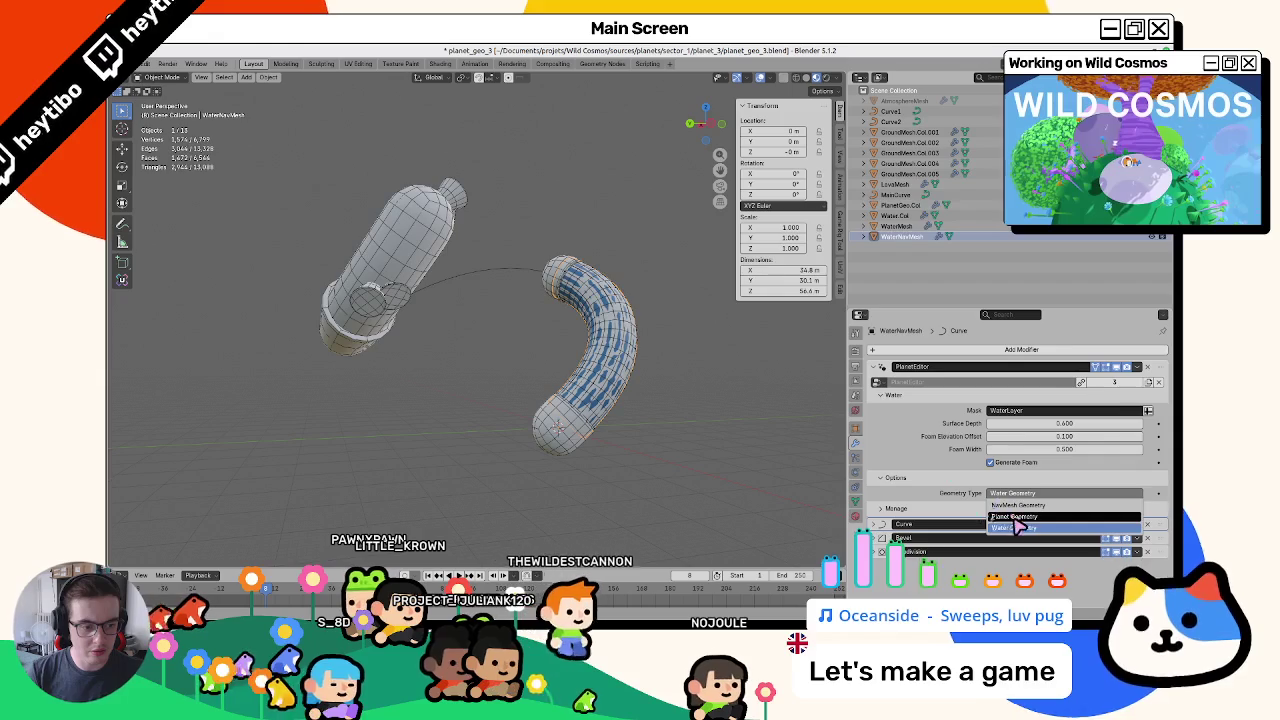
pyautogui.click(1015, 505)
pyautogui.click(1023, 423)
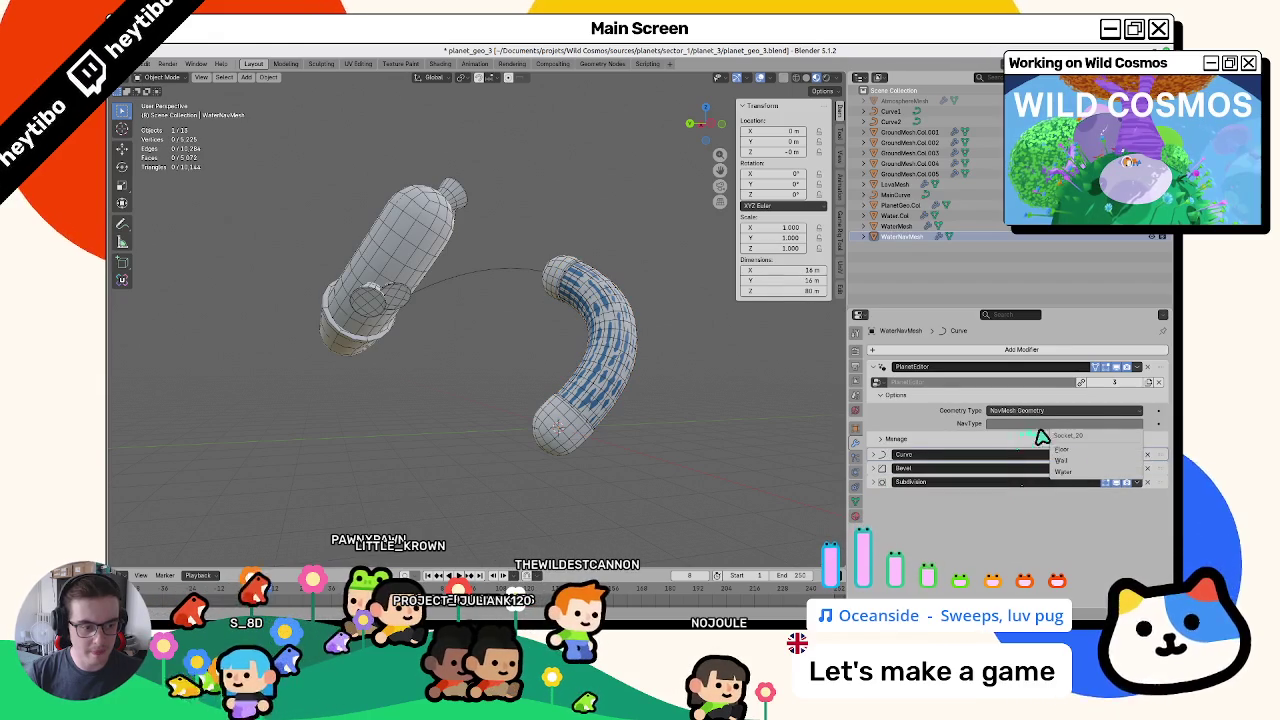
pyautogui.click(1078, 474)
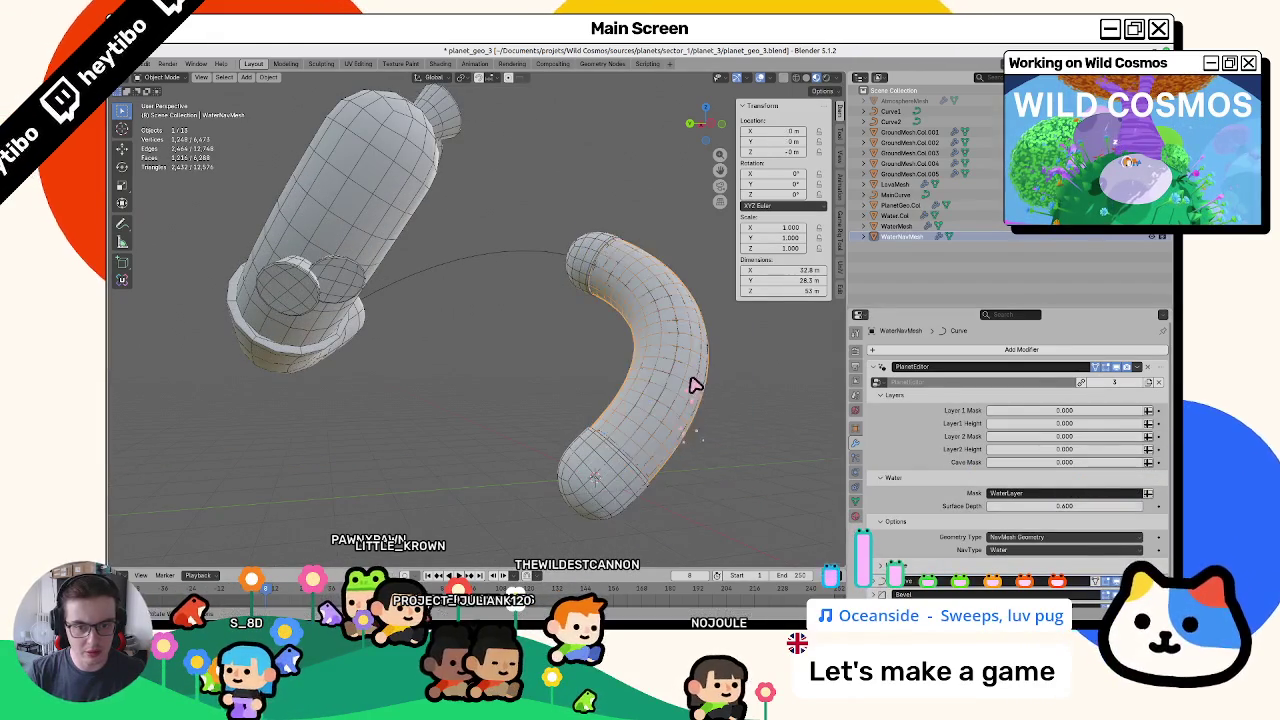
# - Orbit the view and compare the Water.Col, WaterMesh and WaterNavMesh objects
pyautogui.moveTo(662, 424)
pyautogui.mouseDown()
pyautogui.moveTo(666, 386)
pyautogui.moveTo(862, 269)
pyautogui.mouseUp()
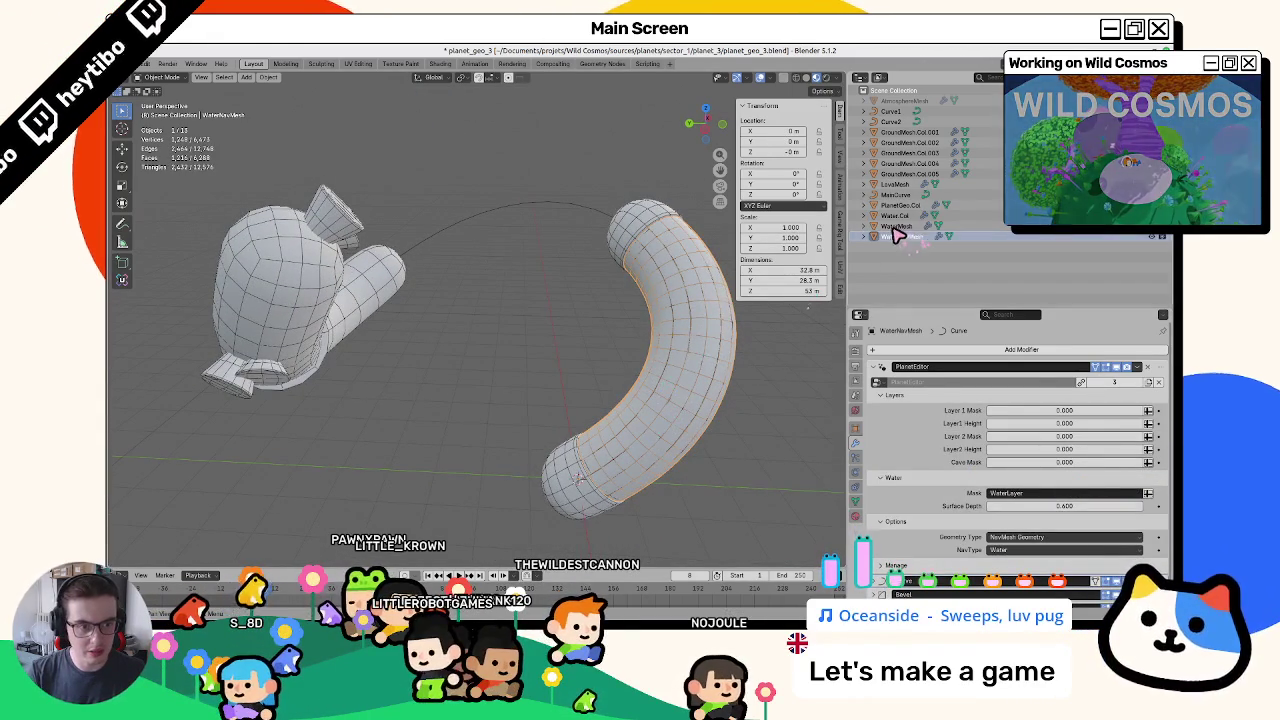
pyautogui.click(894, 216)
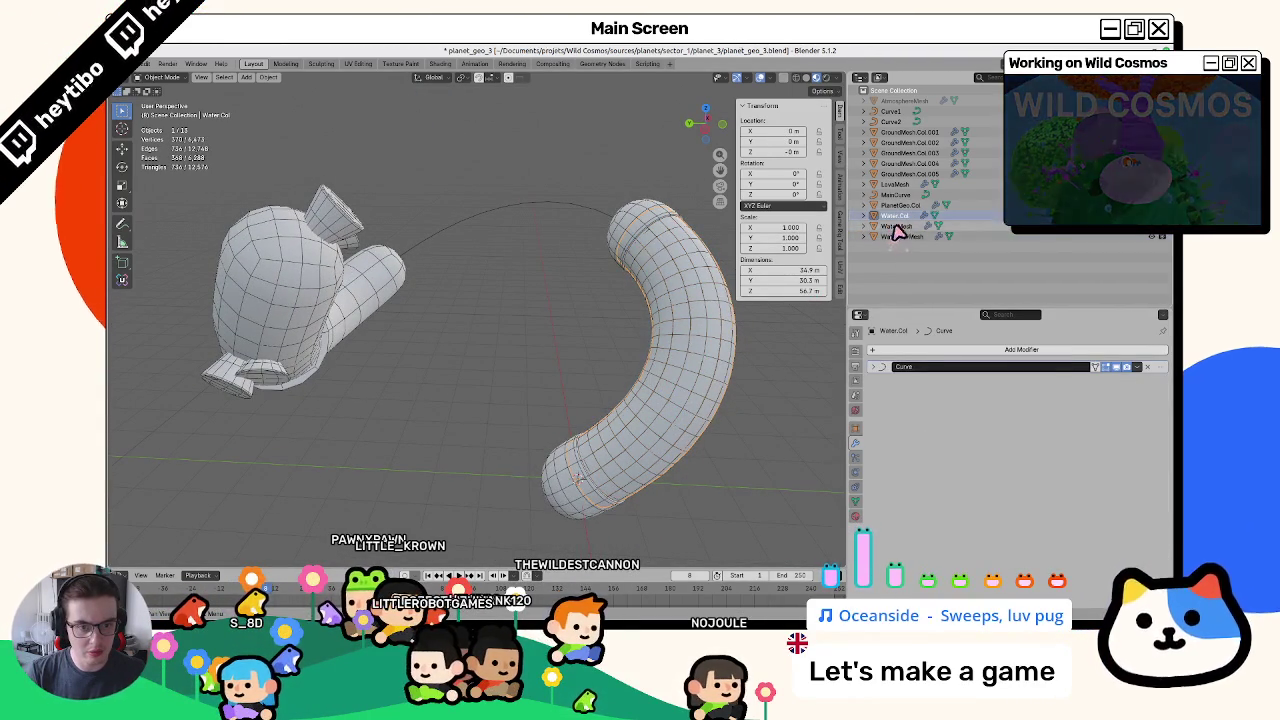
pyautogui.click(897, 227)
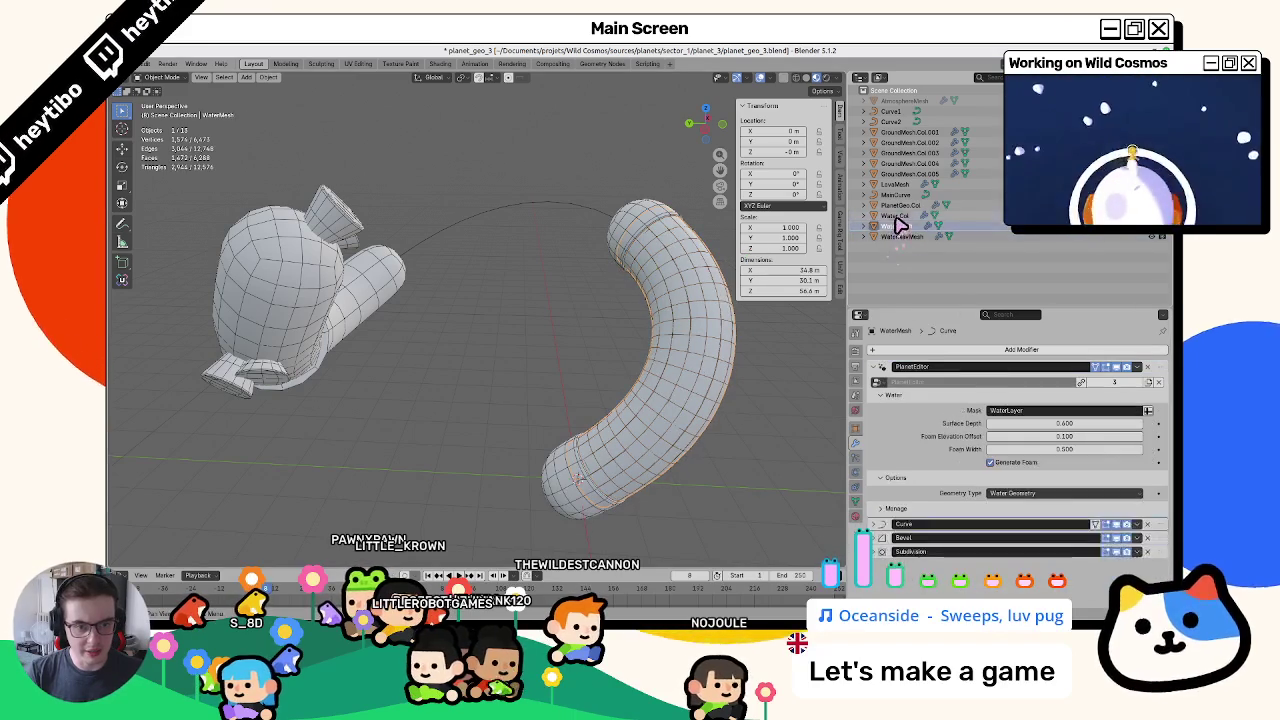
pyautogui.click(896, 217)
pyautogui.click(876, 238)
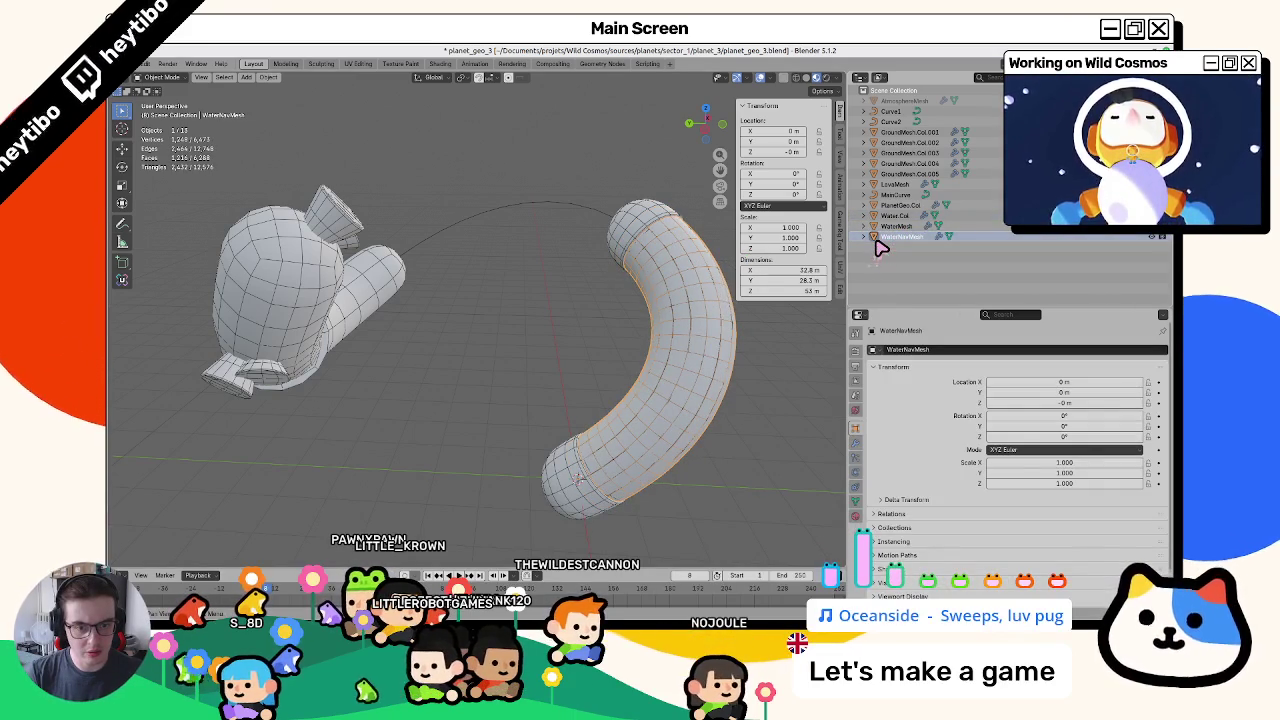
pyautogui.click(887, 216)
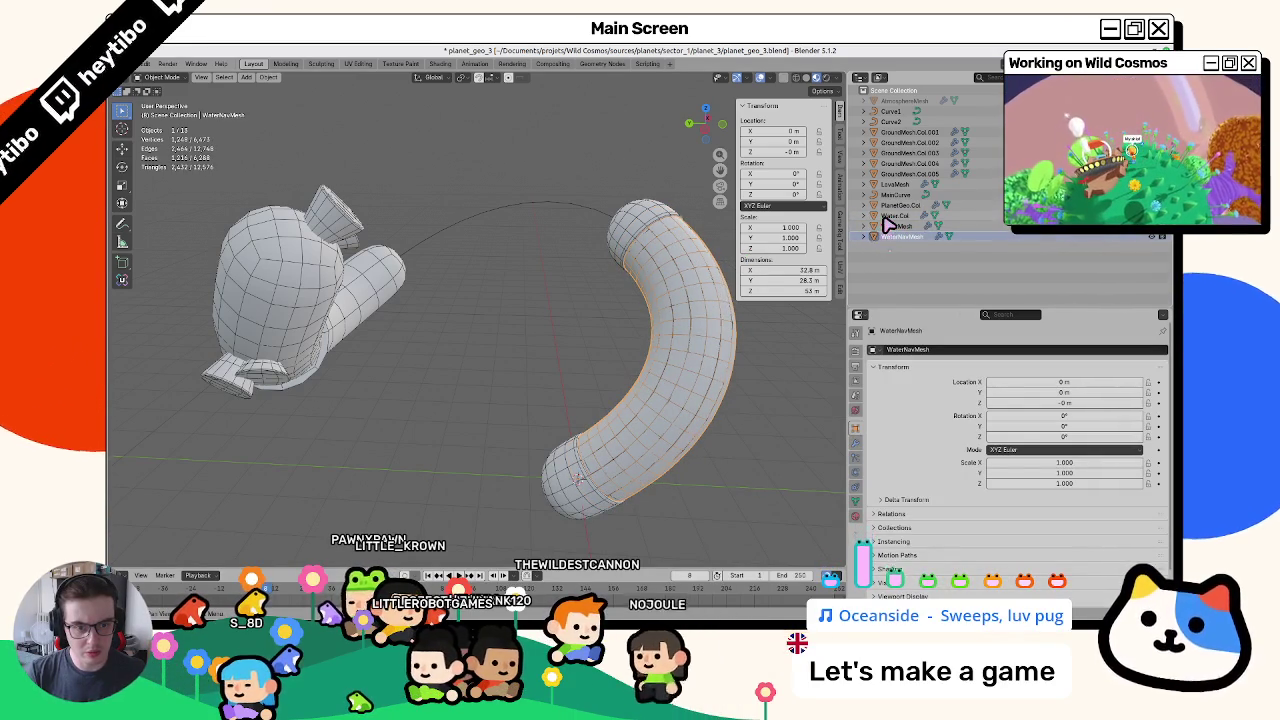
pyautogui.click(888, 227)
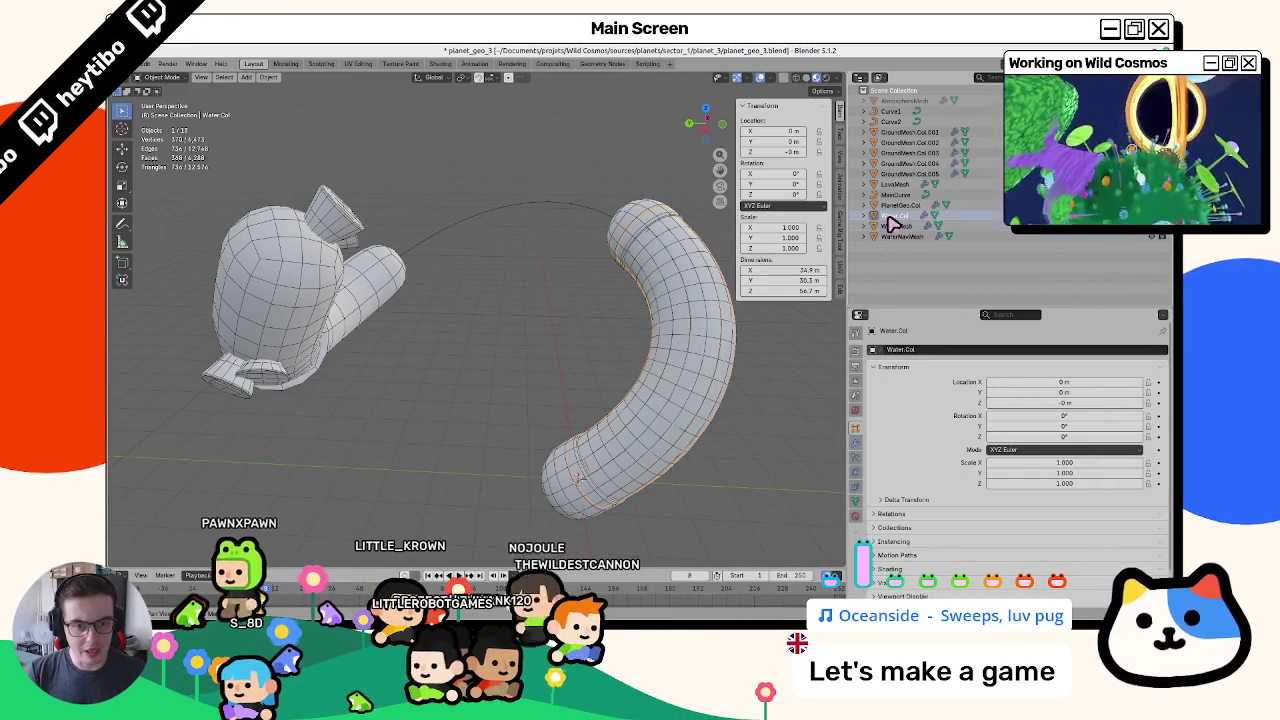
pyautogui.click(889, 238)
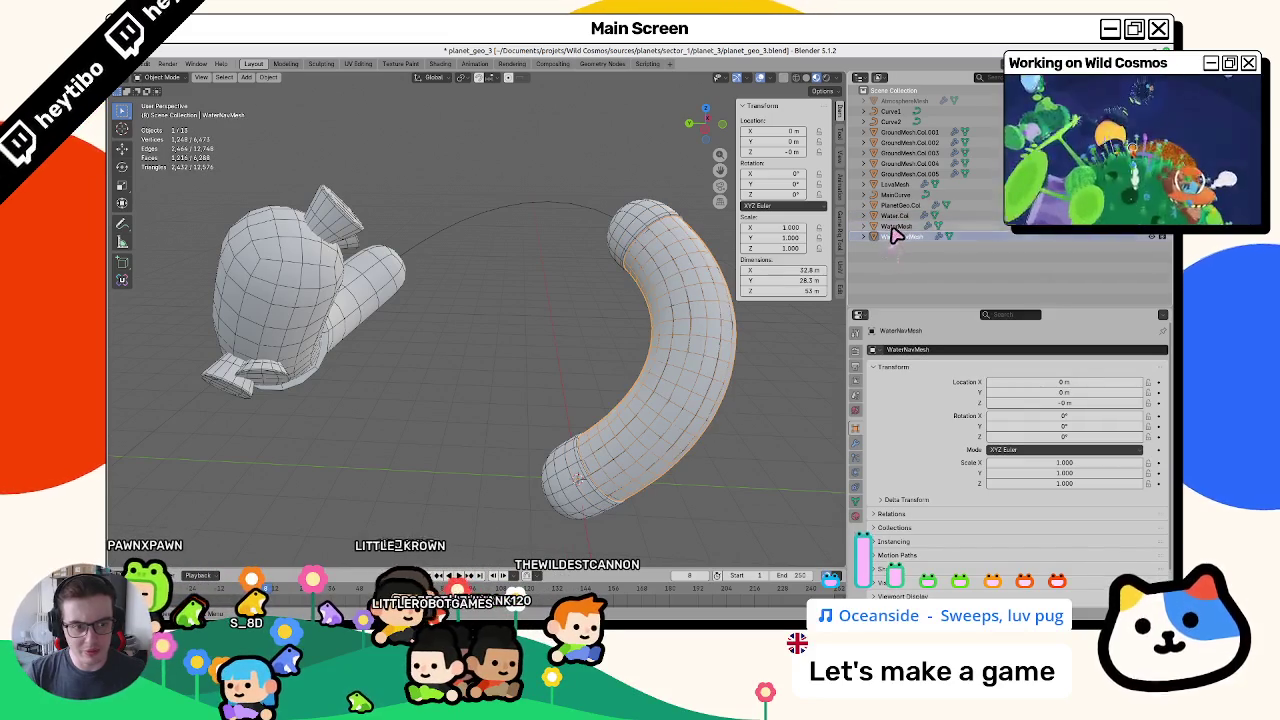
pyautogui.click(899, 216)
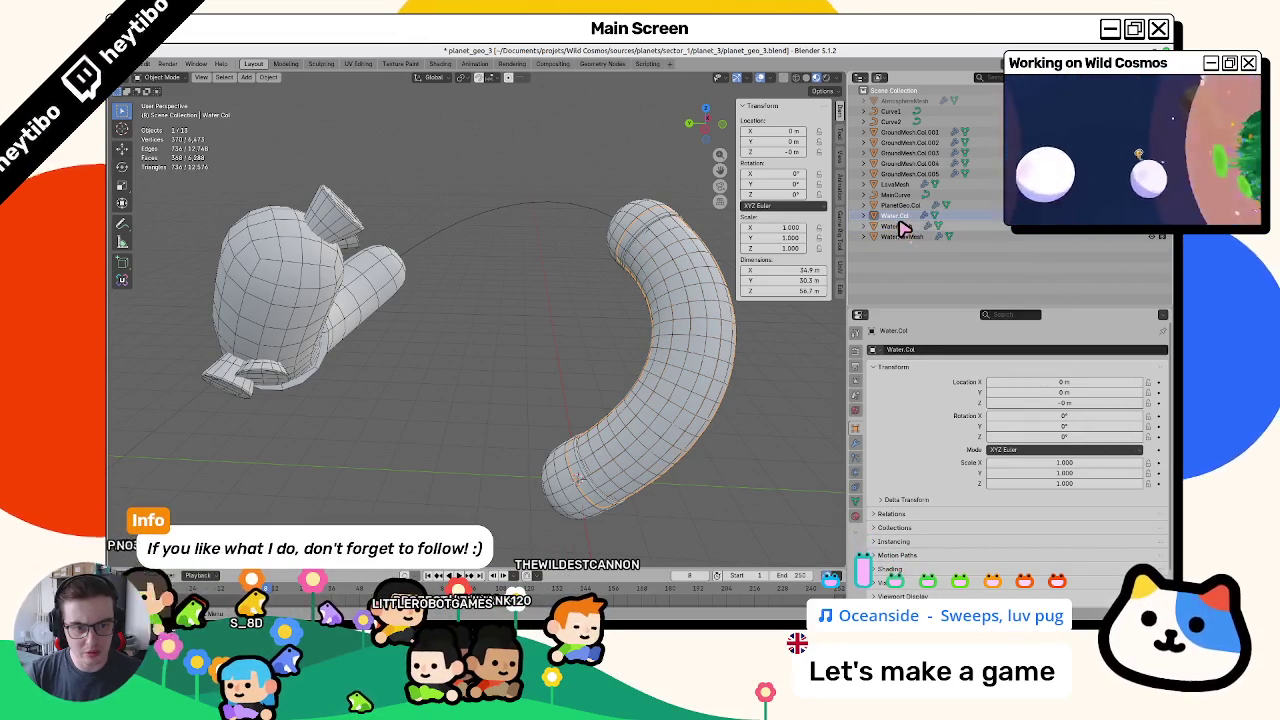
# - Delete Water.Col, check the remaining water objects, then restore Water.Col
pyautogui.press('Delete')
pyautogui.click(900, 227)
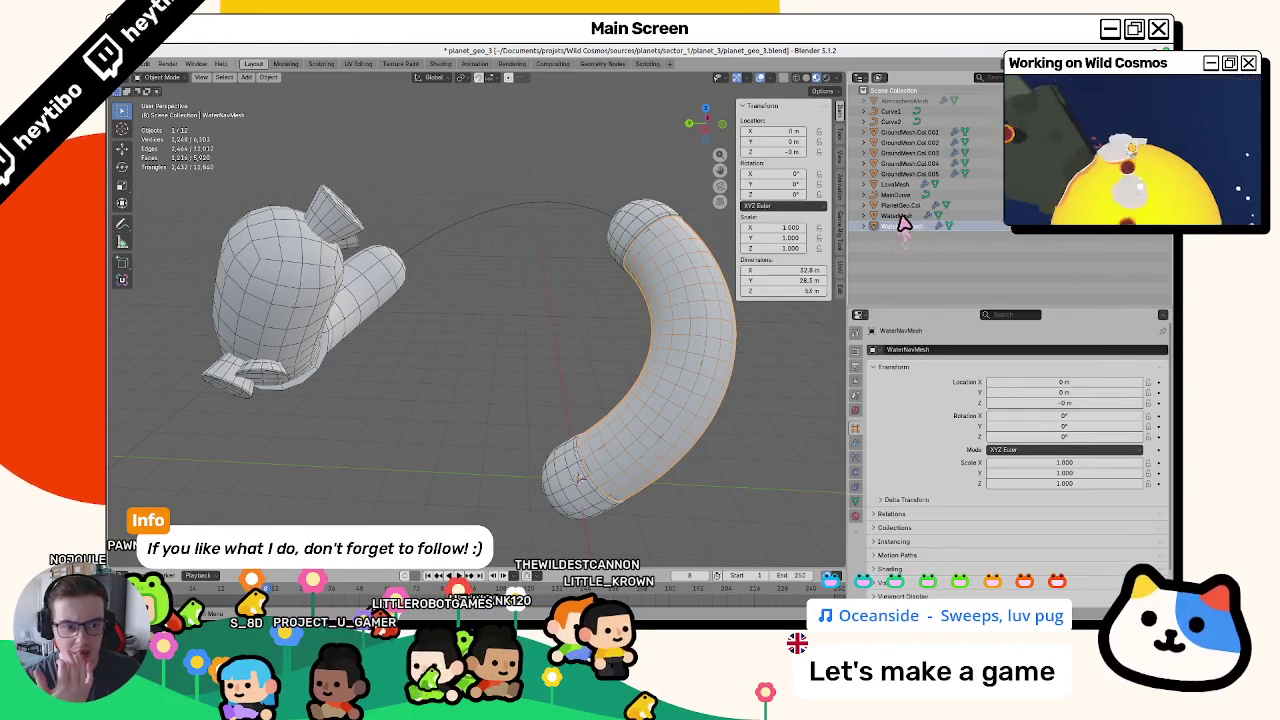
pyautogui.click(900, 216)
pyautogui.click(903, 227)
pyautogui.click(903, 215)
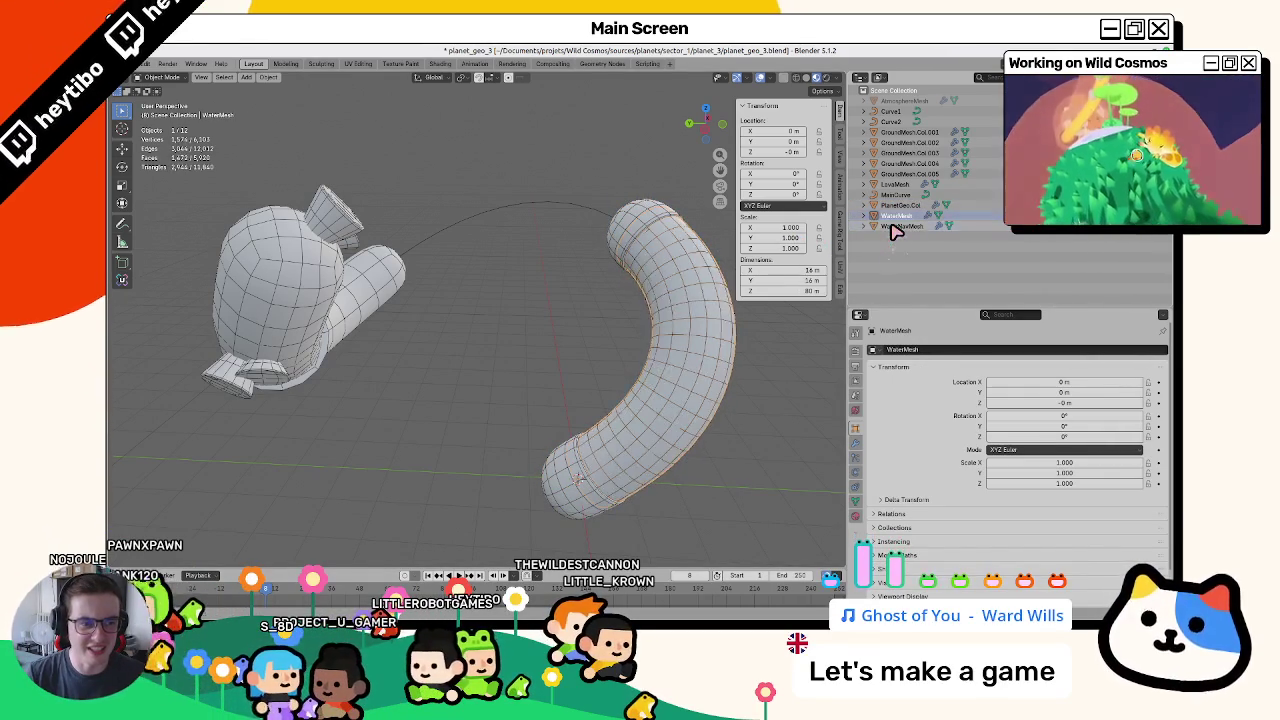
pyautogui.hotkey('ctrl', 'shift', 'c')
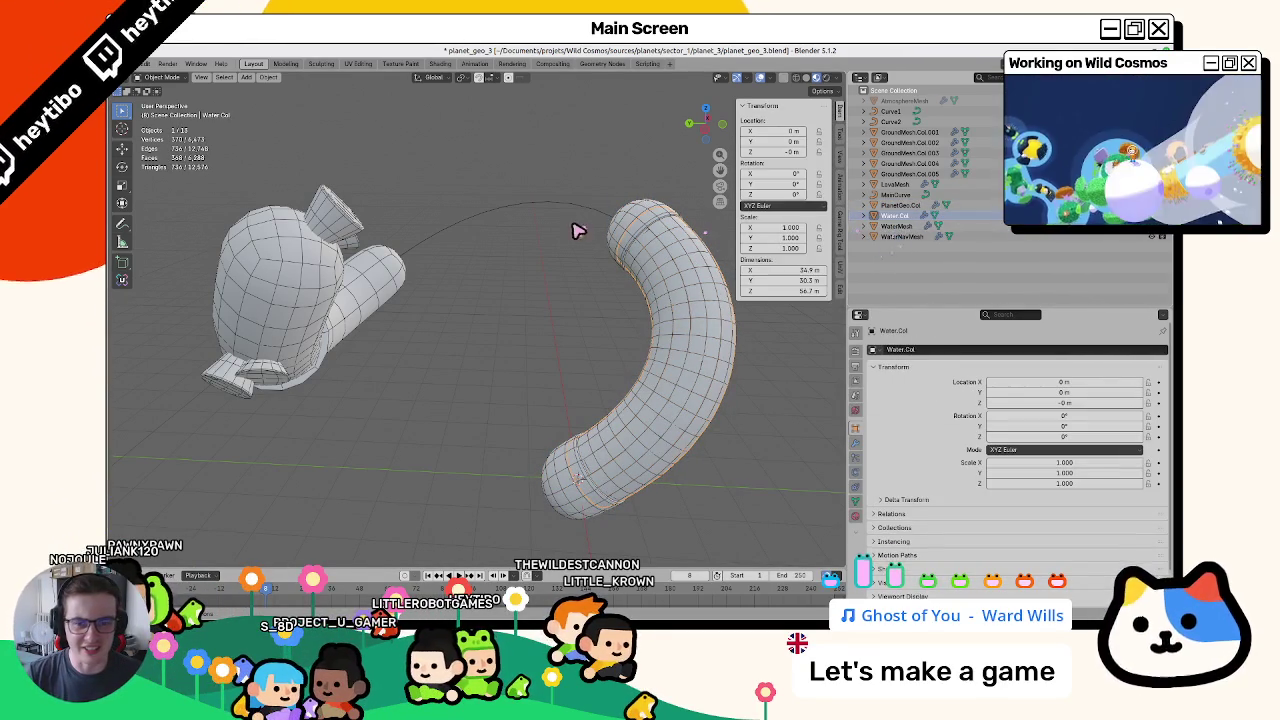
# - Select the curve and export as glTF 2.0 over planet_geo, then switch to Godot
pyautogui.click(577, 214)
pyautogui.scroll(-3, 508, 242)
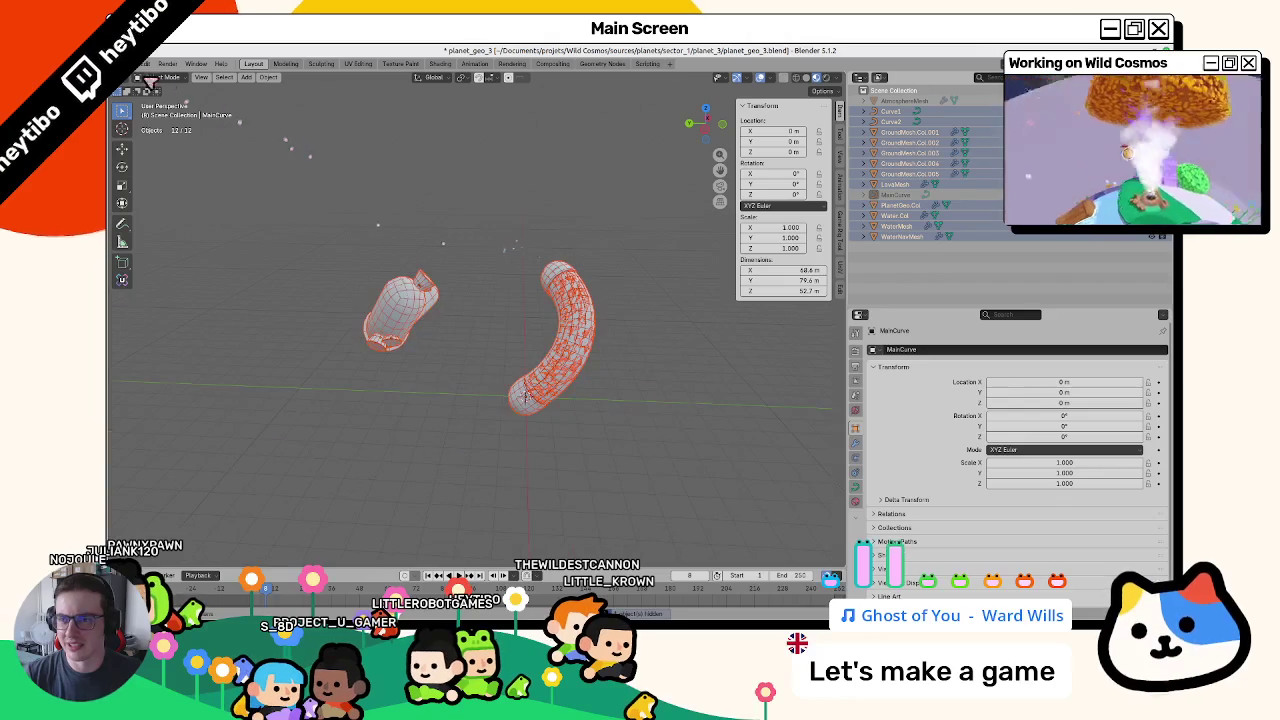
pyautogui.click(133, 63)
pyautogui.moveTo(160, 226)
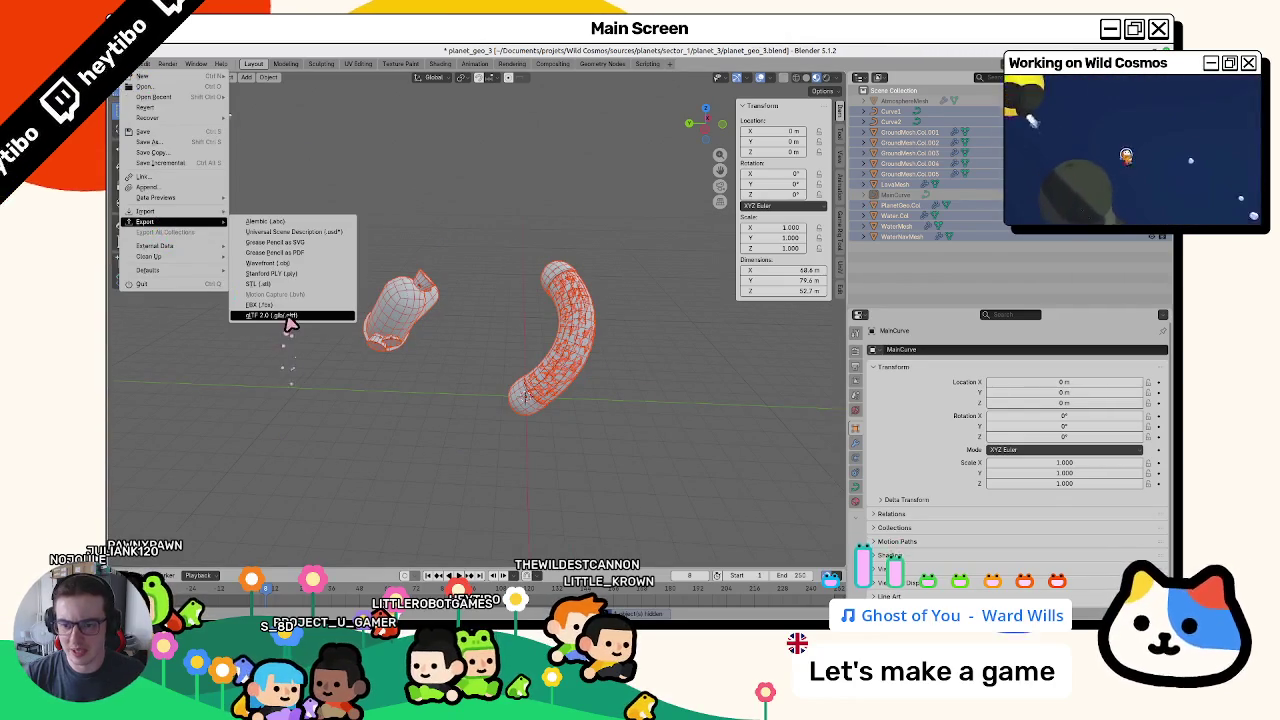
pyautogui.click(285, 316)
pyautogui.doubleClick(275, 265)
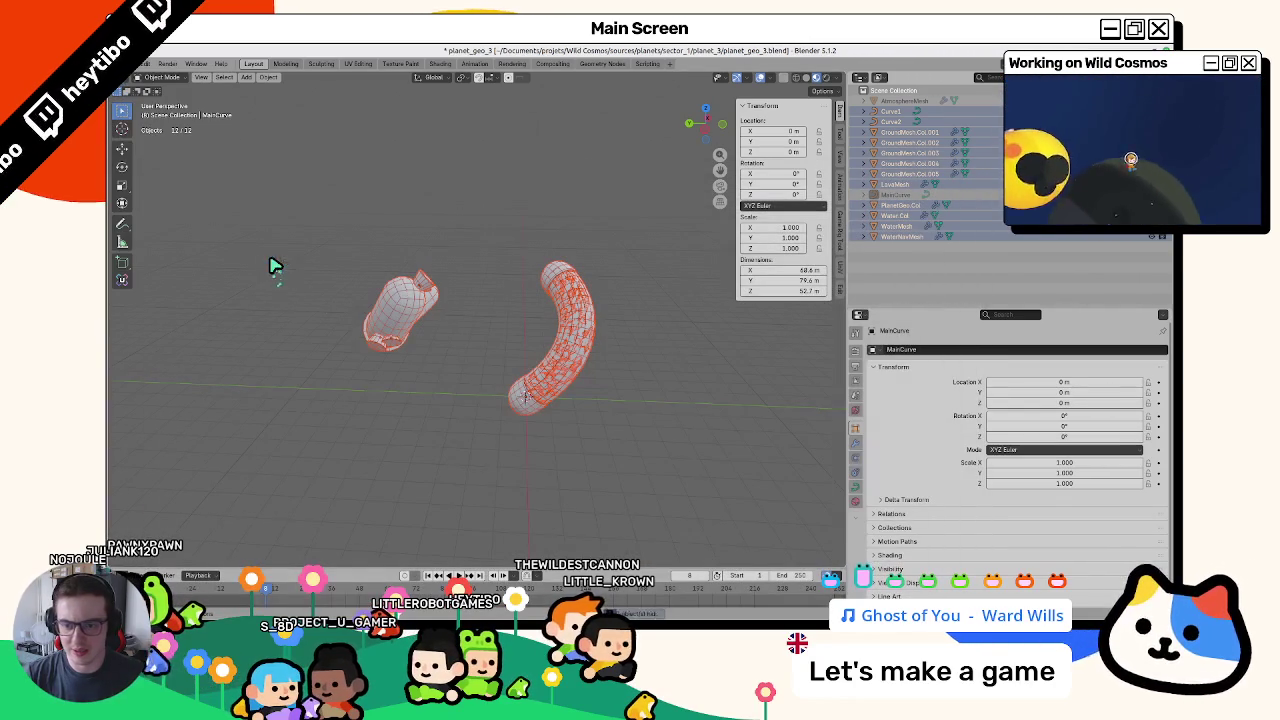
pyautogui.click(725, 600)
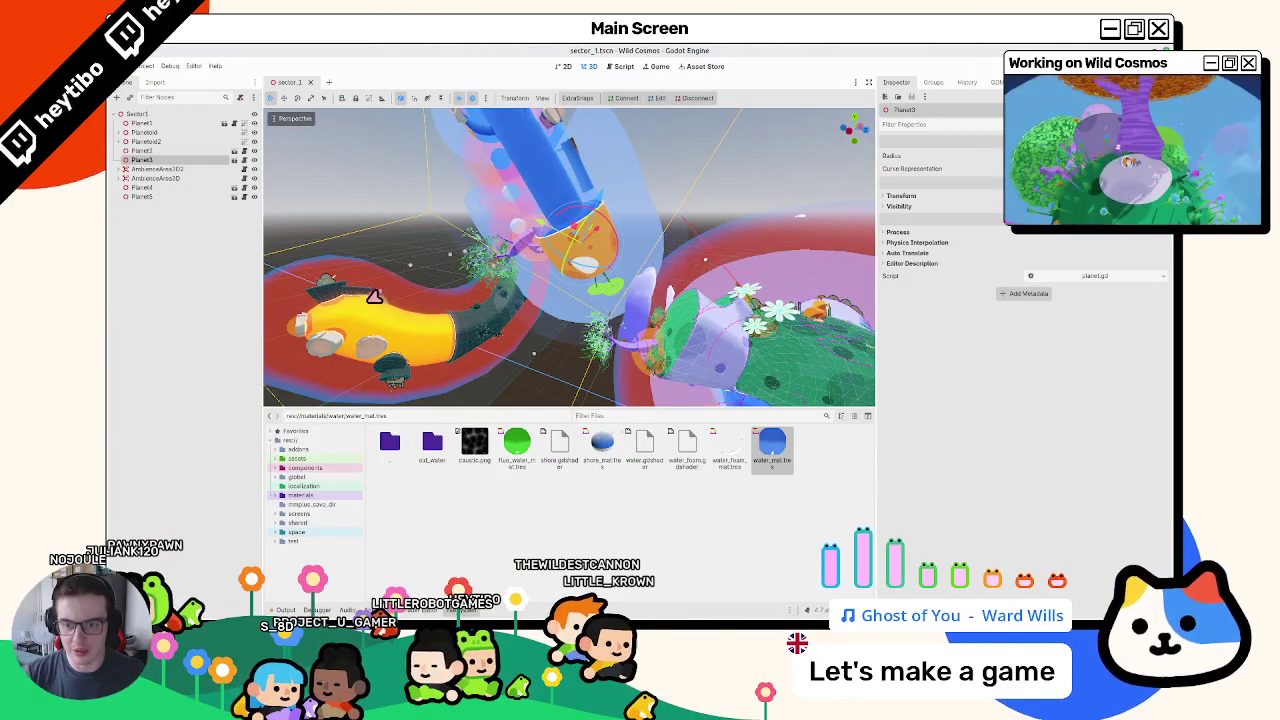
# - Open planet_3 in its own tab and locate planet_3.tscn via a 'planet_3' FileSystem search
pyautogui.click(233, 160)
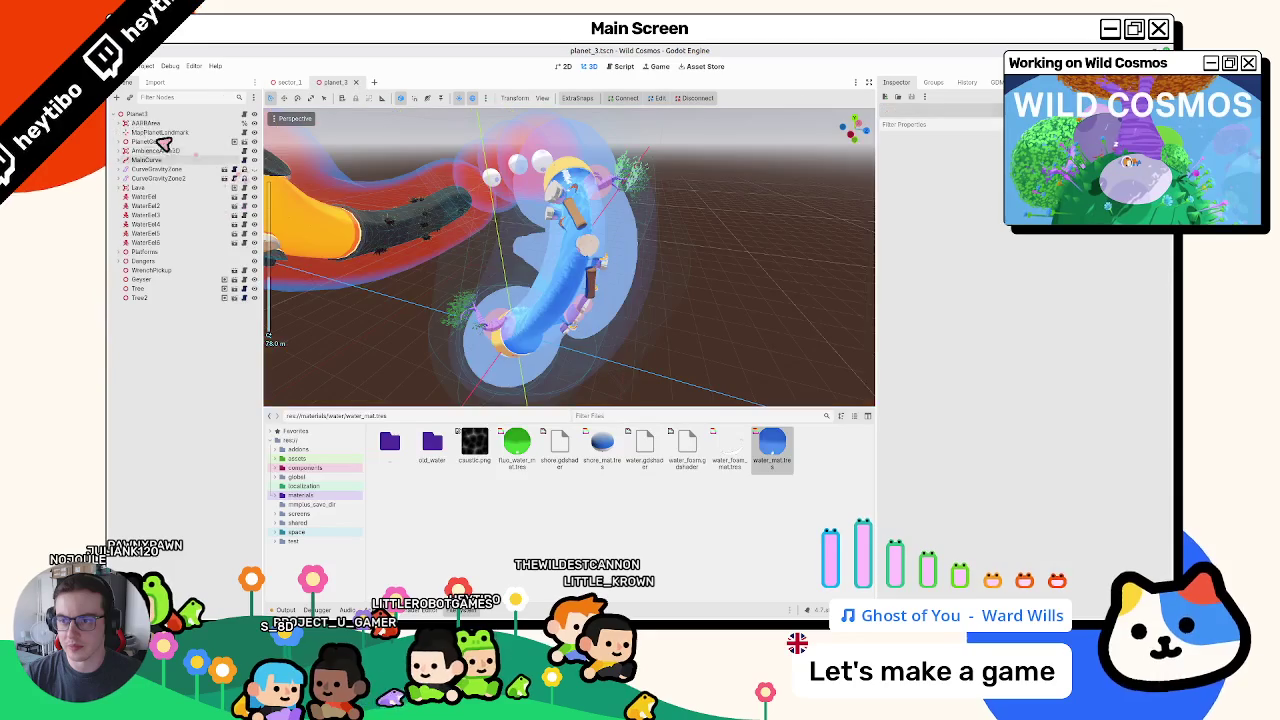
pyautogui.click(141, 115)
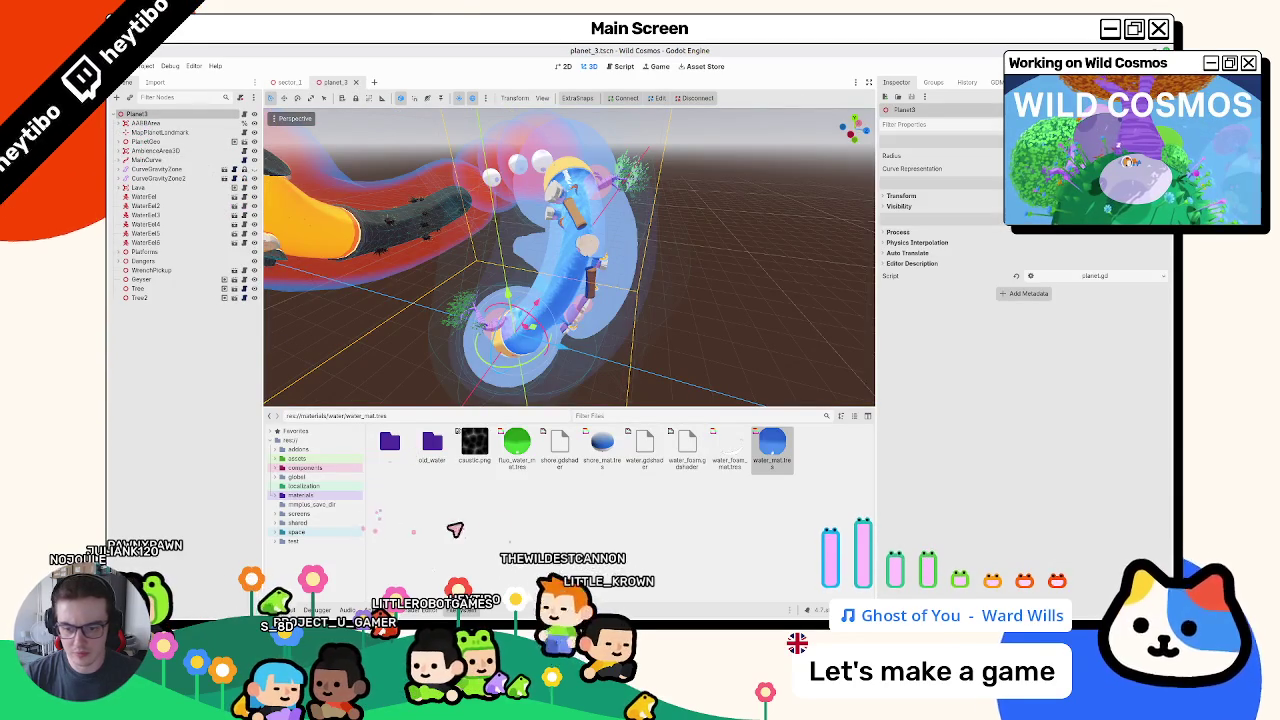
pyautogui.click(614, 418)
pyautogui.write('planet_3')
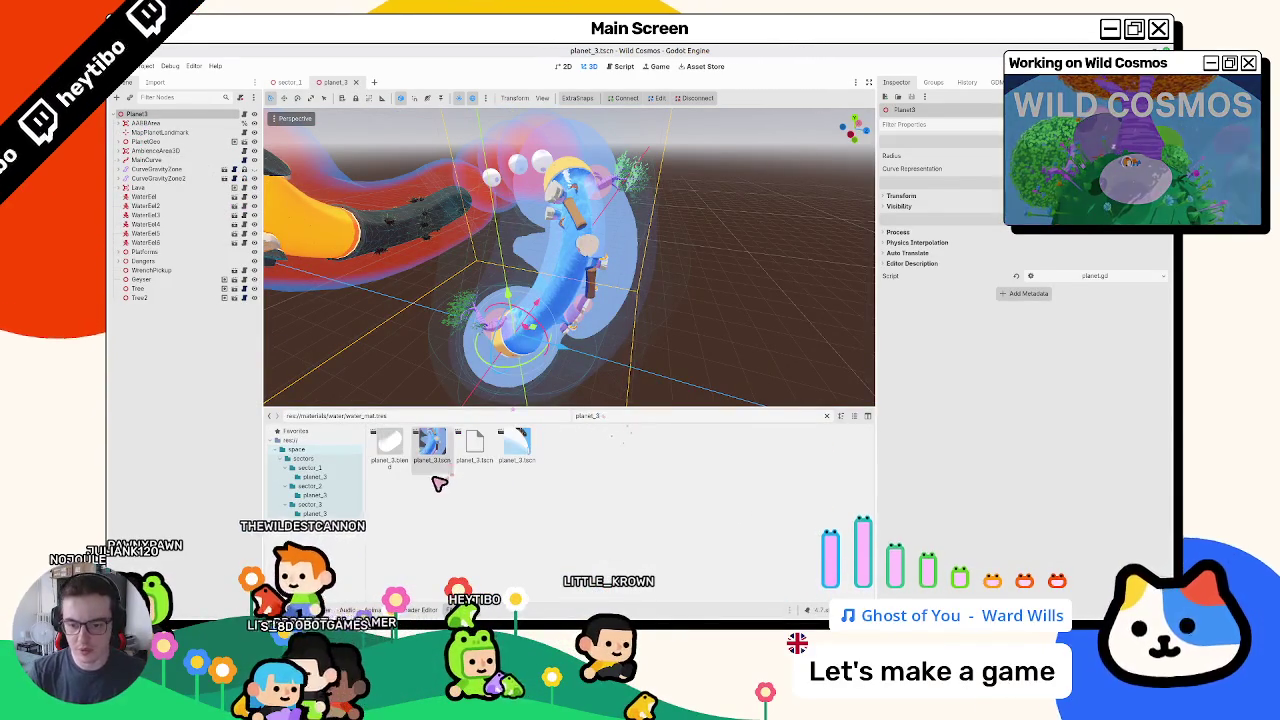
pyautogui.click(431, 445)
pyautogui.click(825, 418)
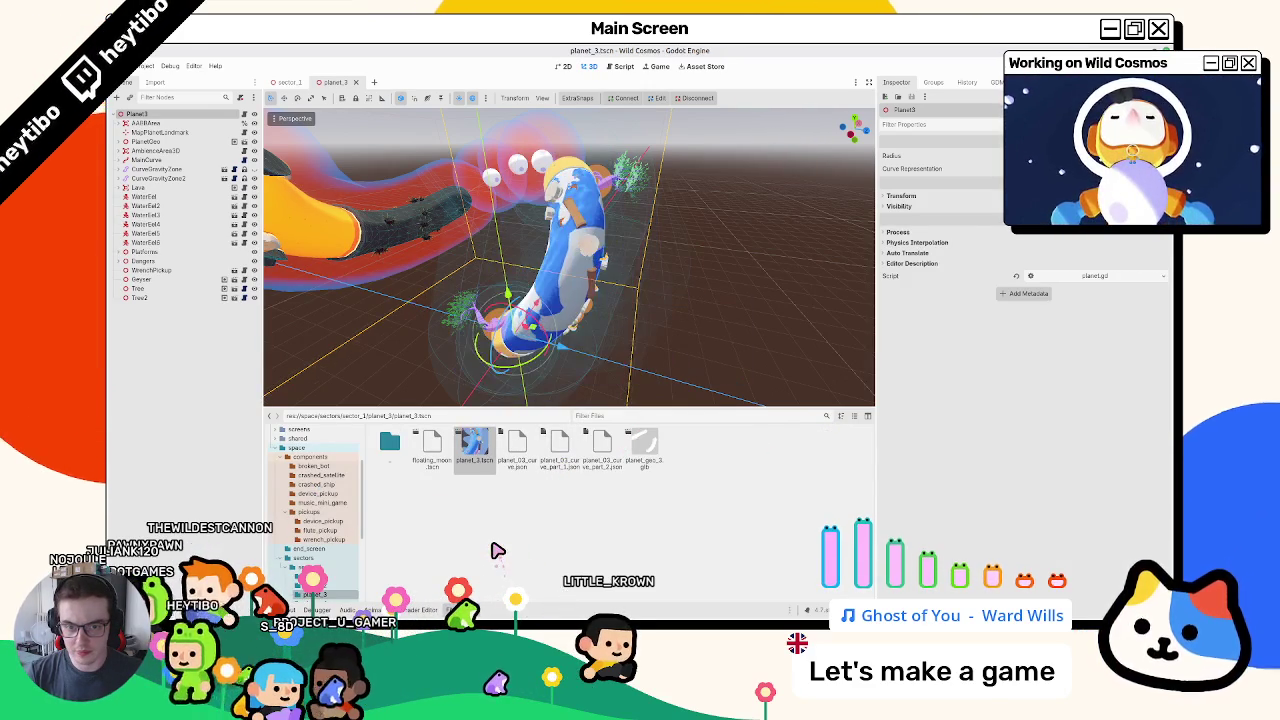
# - In Blender, select all objects starting from MainCurve, export to glTF 2.0, and return to Godot
pyautogui.hotkey('alt', 'Tab')
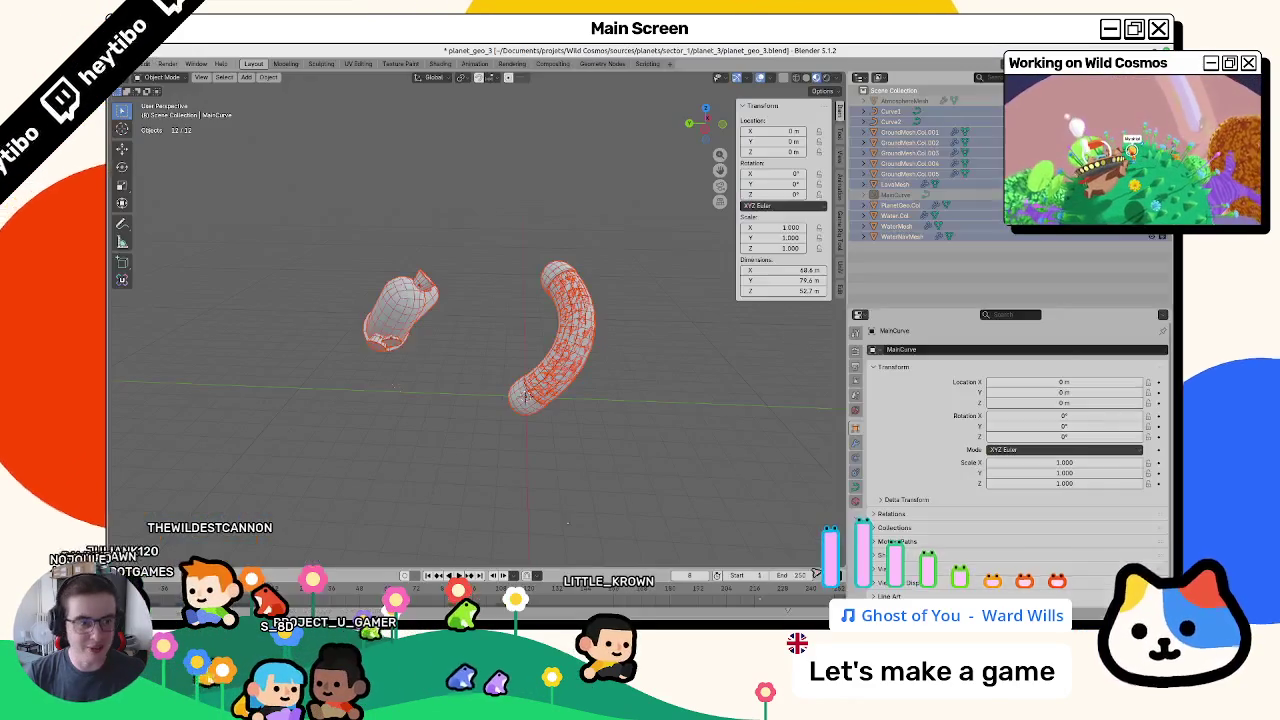
pyautogui.click(714, 370)
pyautogui.click(895, 194)
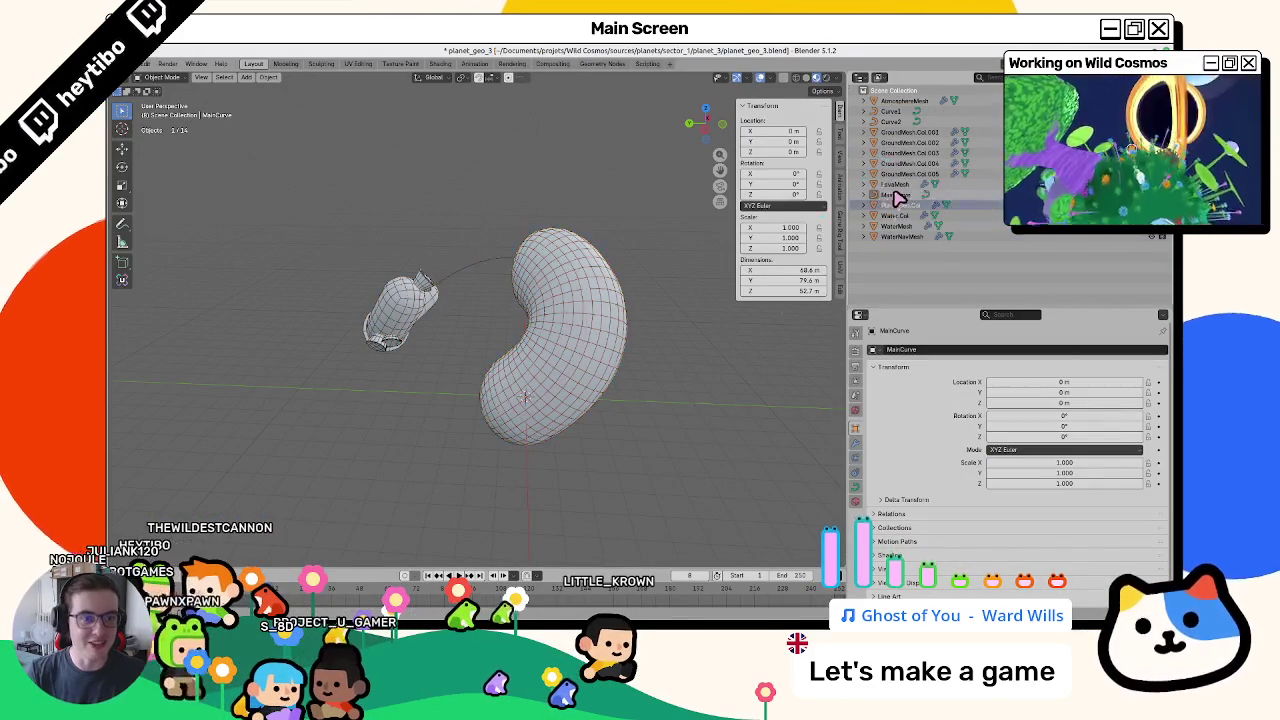
pyautogui.press('a')
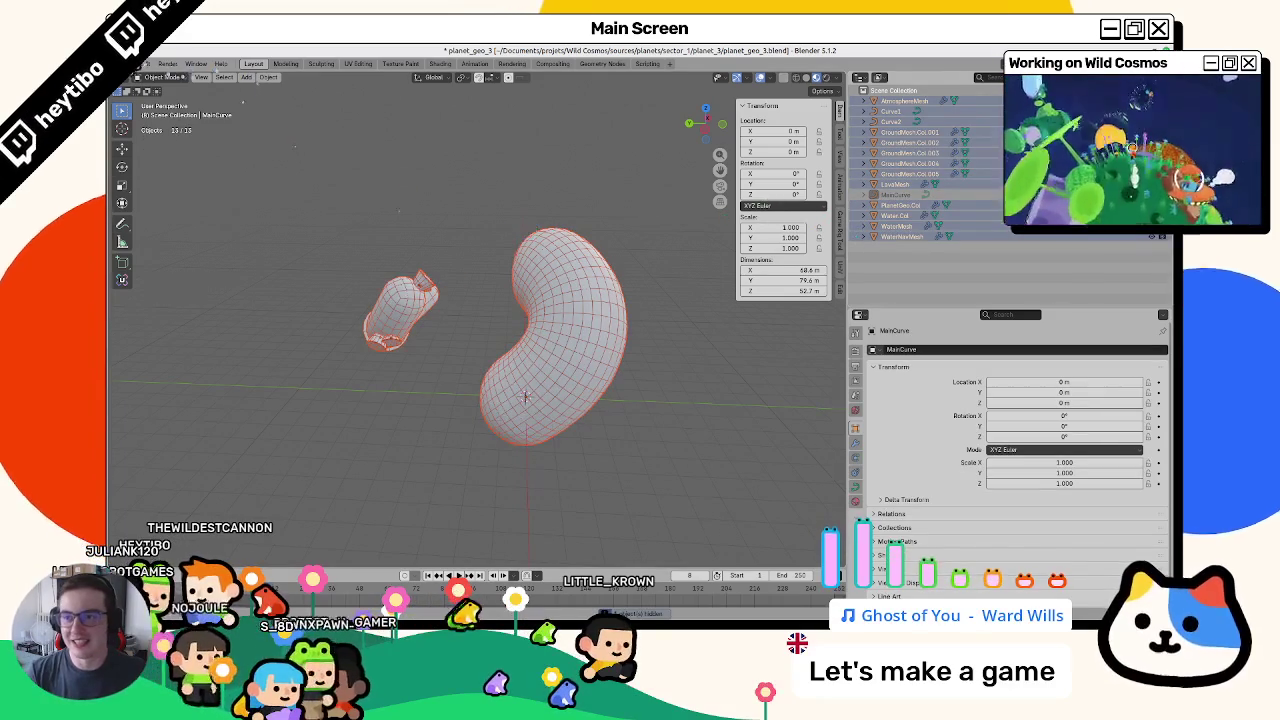
pyautogui.click(125, 63)
pyautogui.moveTo(191, 234)
pyautogui.click(280, 322)
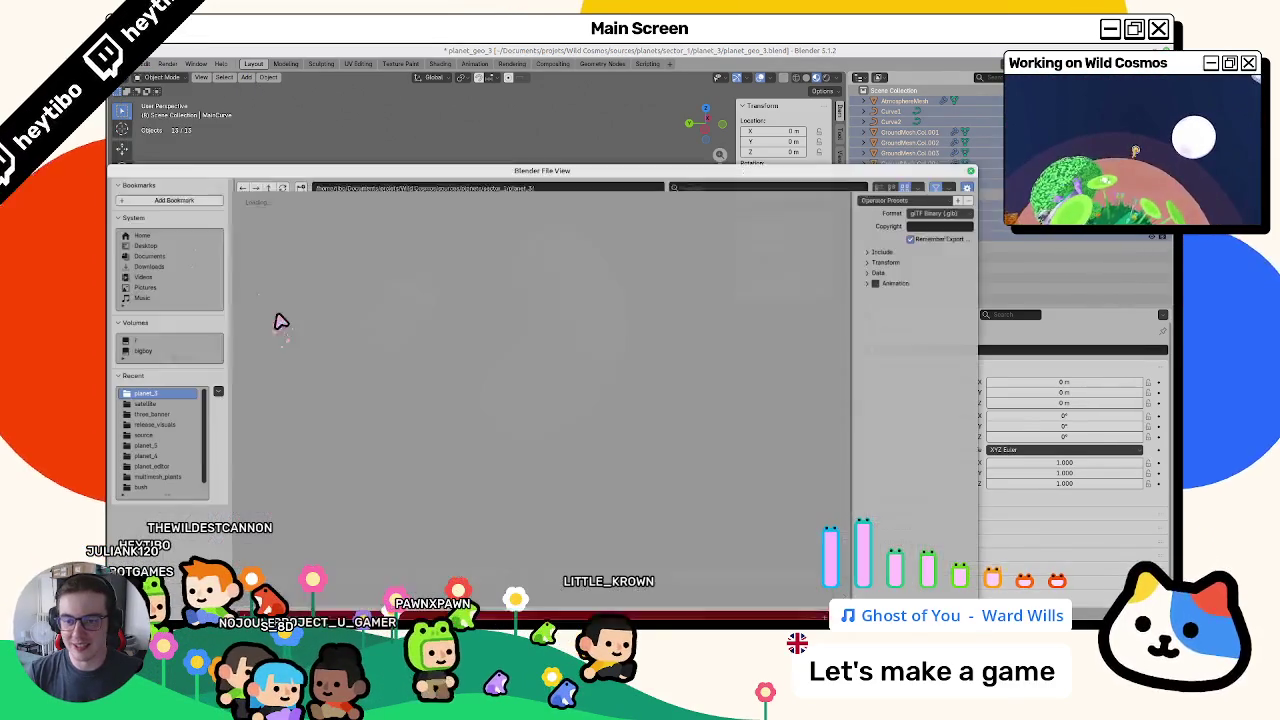
pyautogui.press('Return')
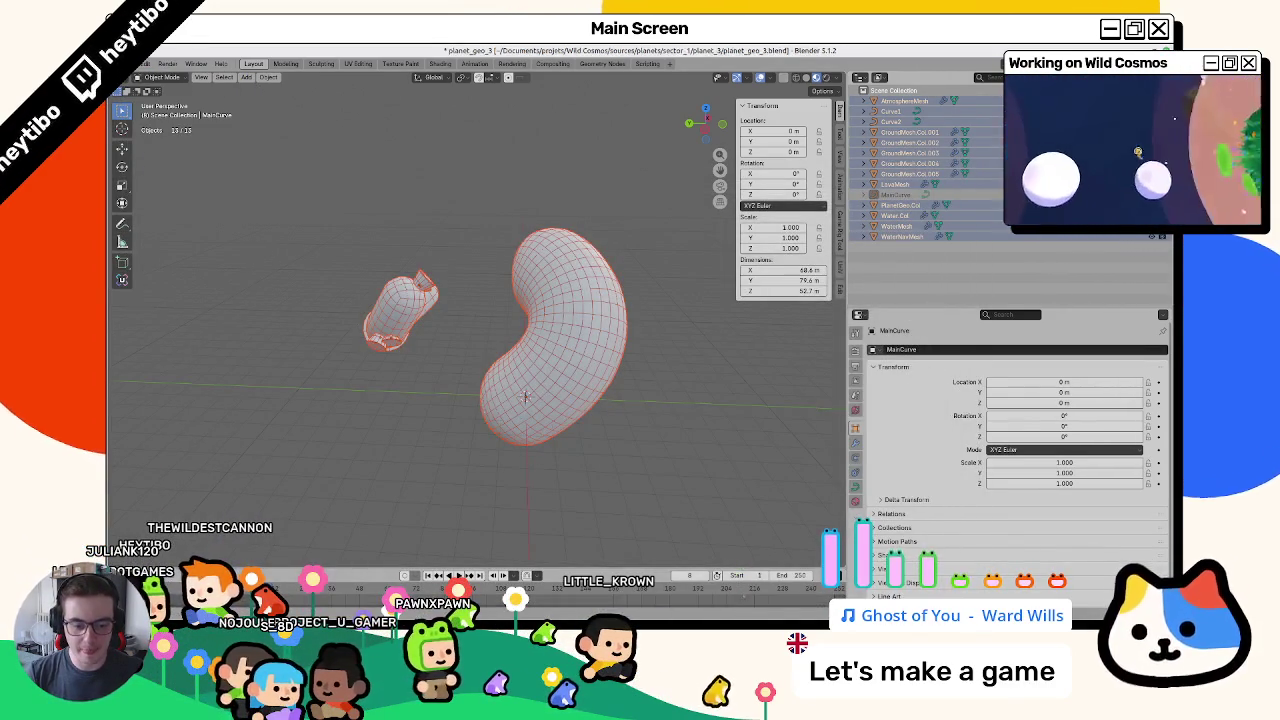
pyautogui.hotkey('alt', 'Tab')
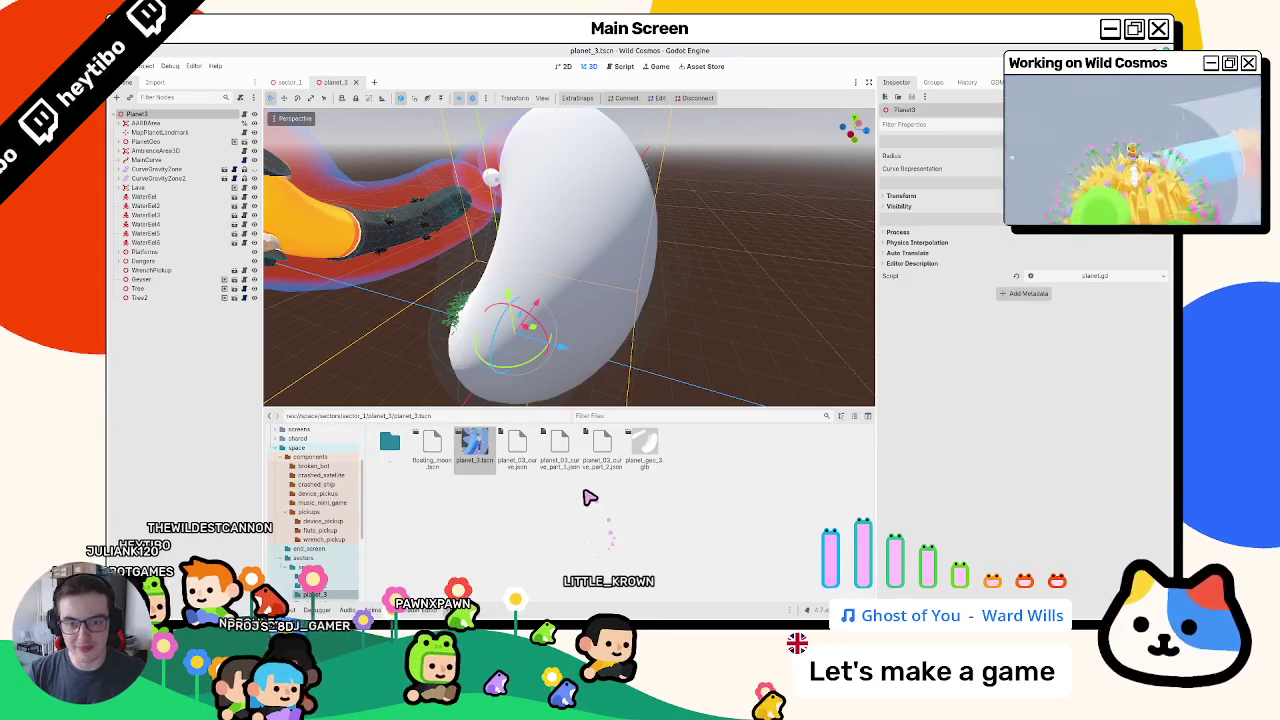
# - Close sector_1 and frame the blue water tube and the small yellow planet
pyautogui.click(354, 83)
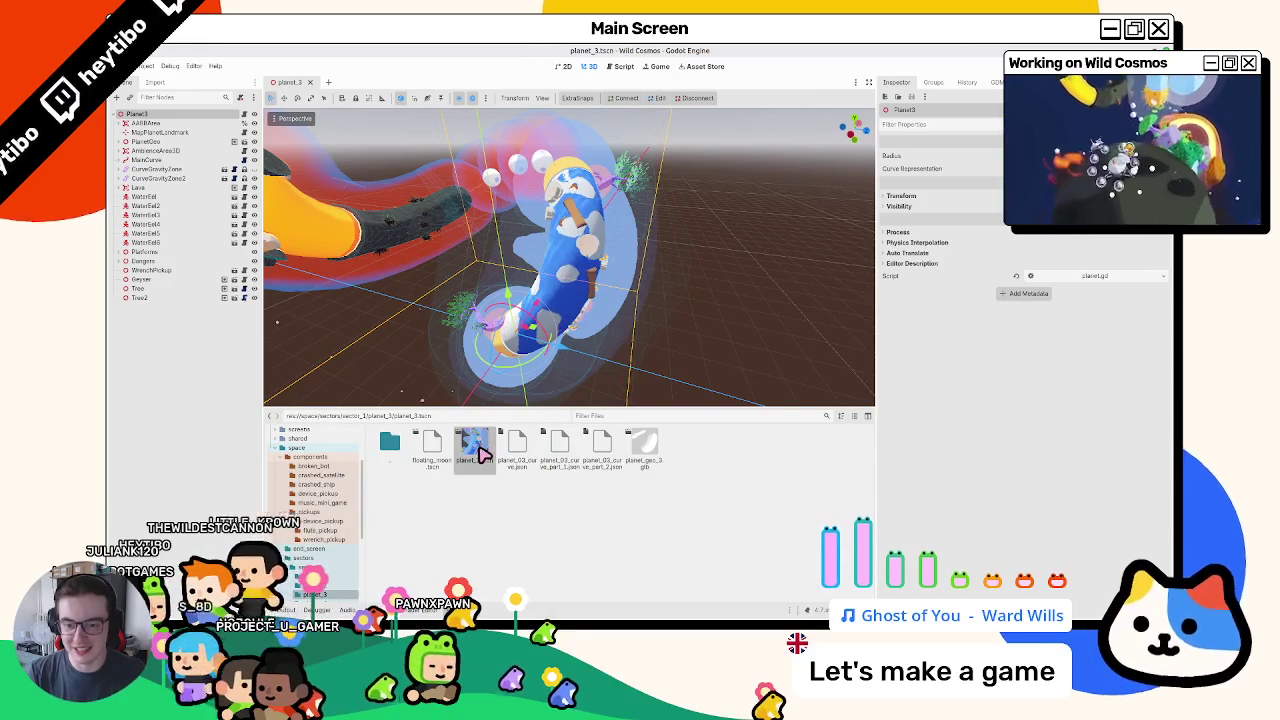
pyautogui.moveTo(326, 277); pyautogui.dragTo(538, 298)
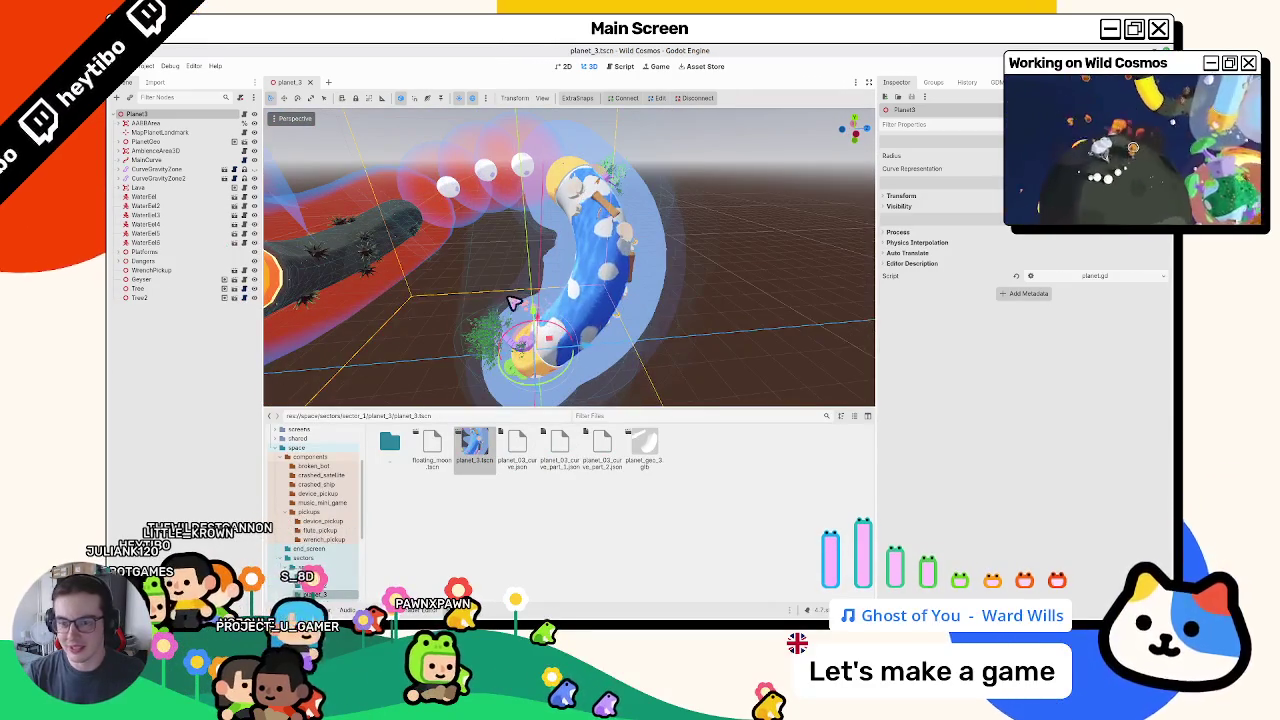
pyautogui.doubleClick(145, 160)
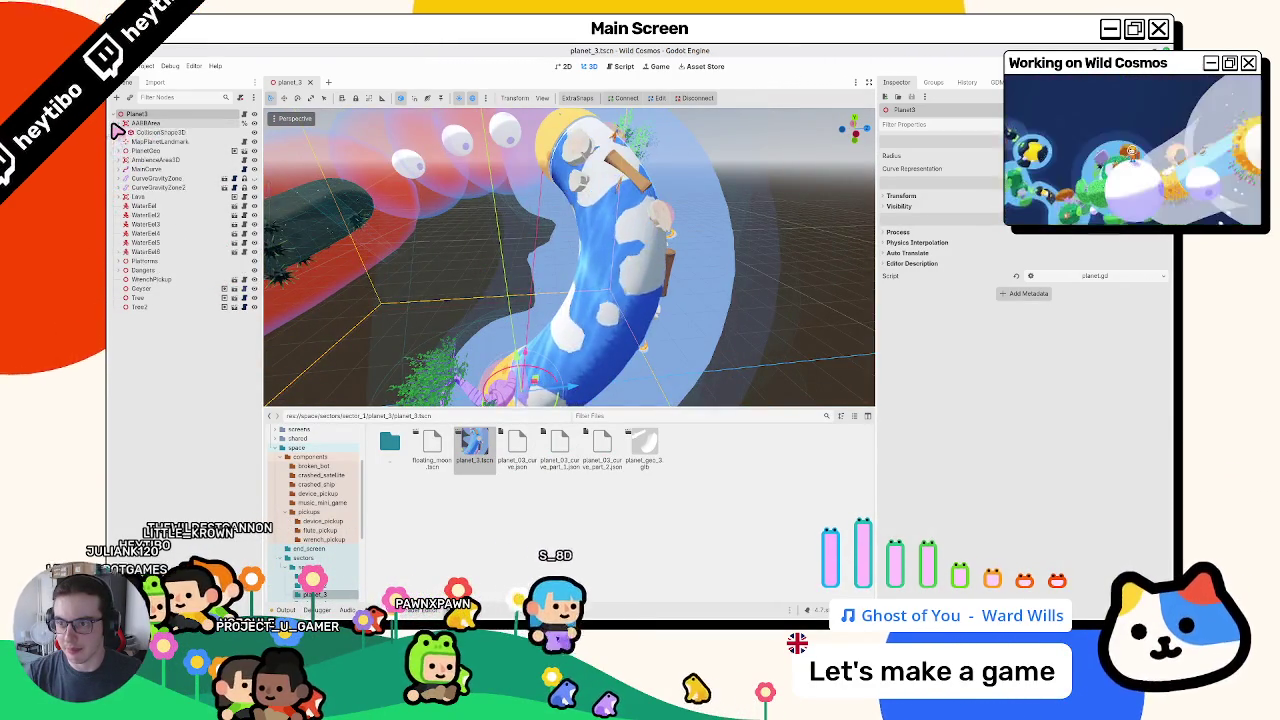
pyautogui.doubleClick(135, 187)
# - Inspect the water StaticBody3D's groups and collision layers, then select WaterNavMesh
pyautogui.click(118, 143)
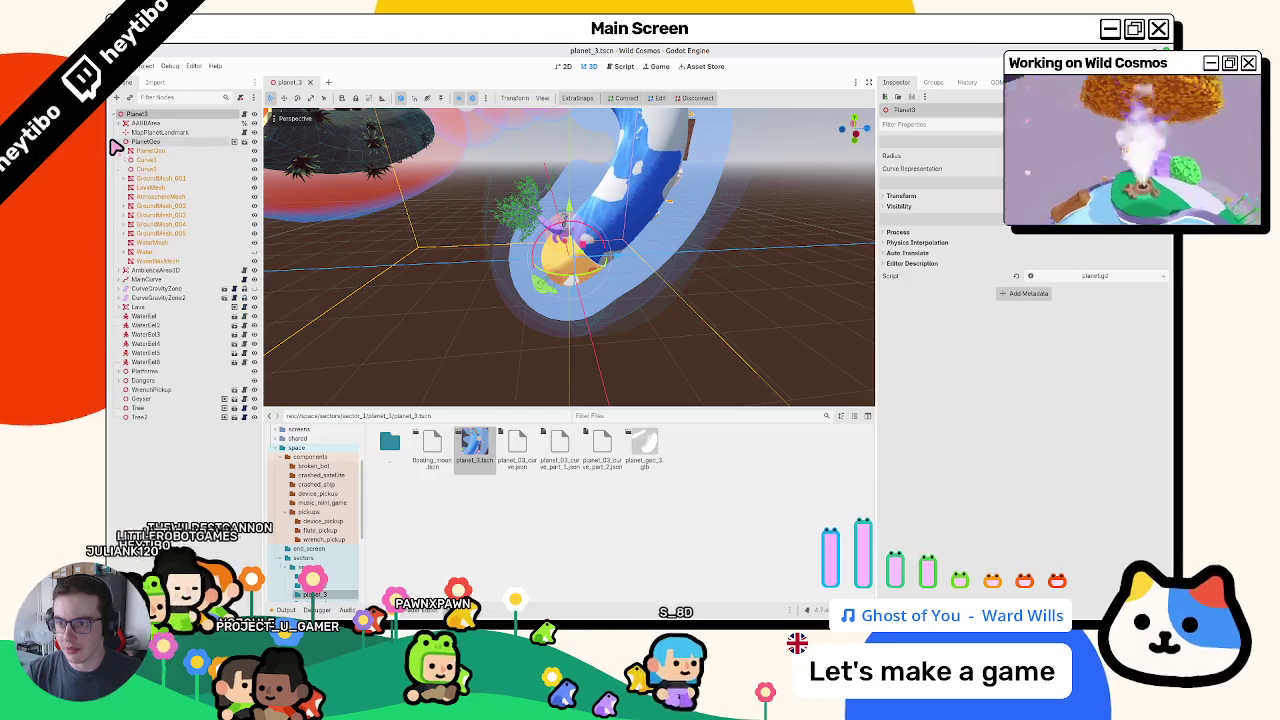
pyautogui.click(131, 258)
pyautogui.click(140, 261)
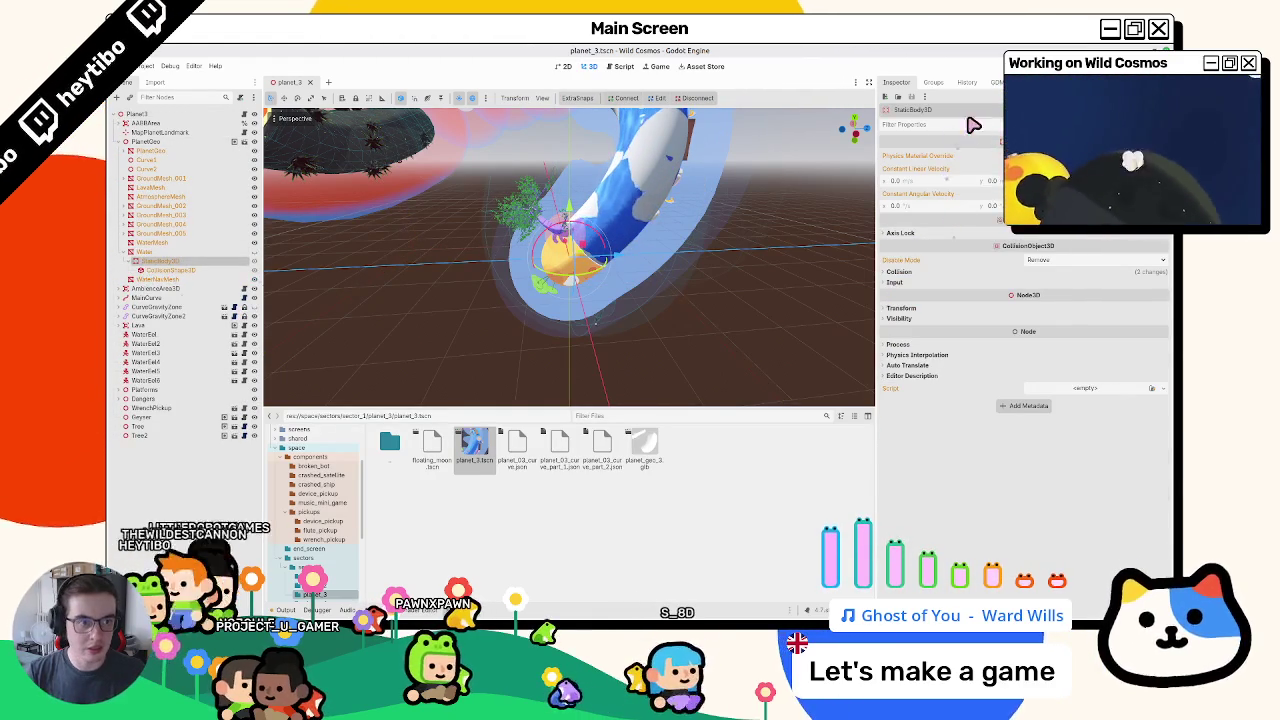
pyautogui.click(933, 84)
pyautogui.click(893, 84)
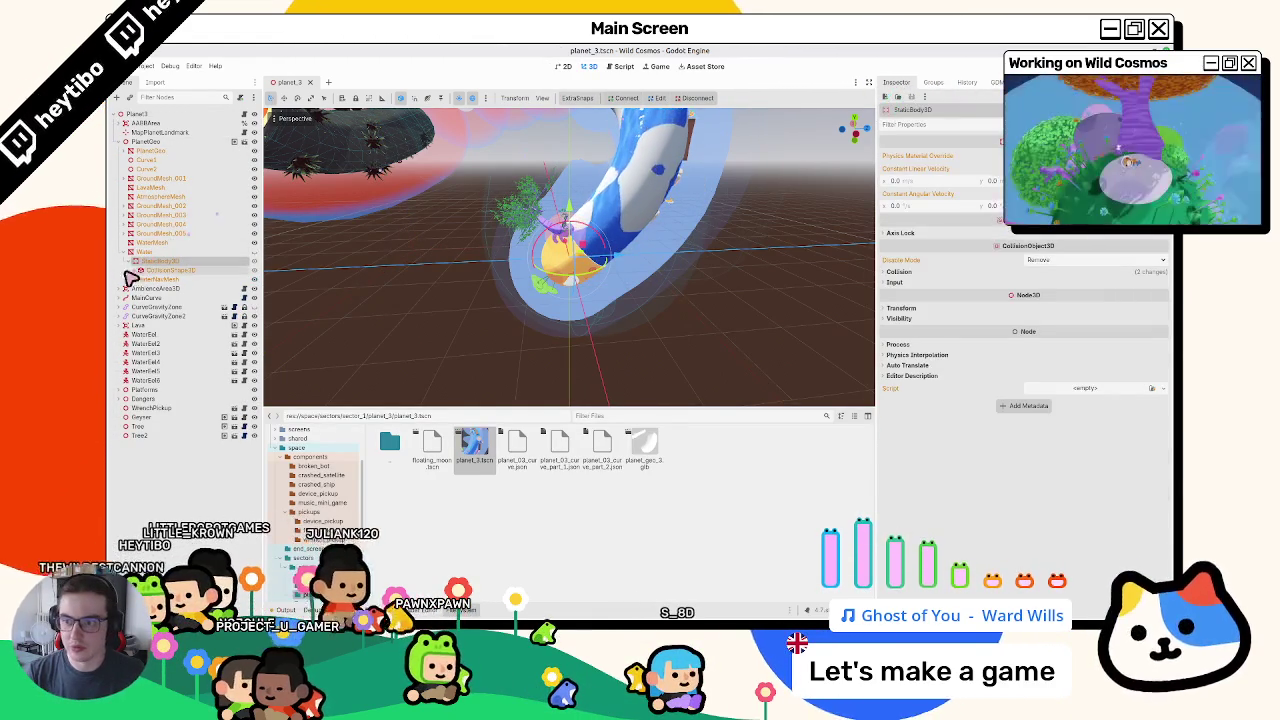
pyautogui.click(932, 270)
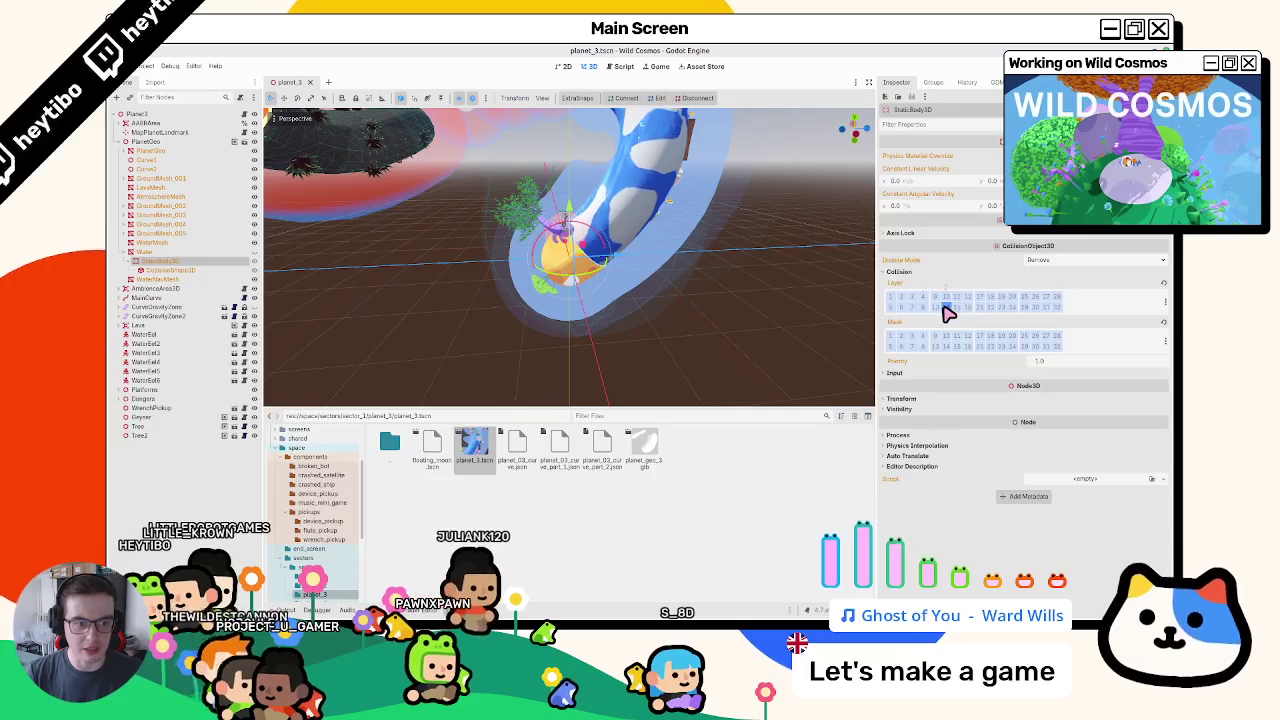
pyautogui.click(127, 252)
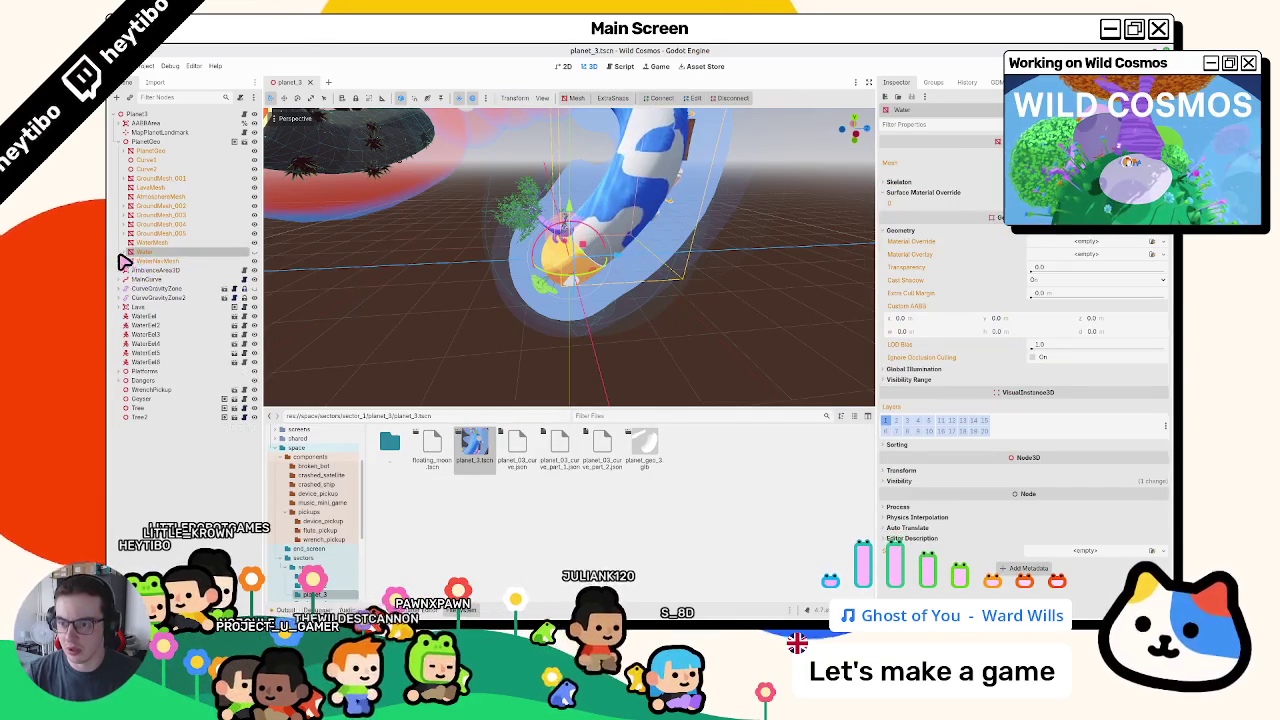
pyautogui.click(129, 261)
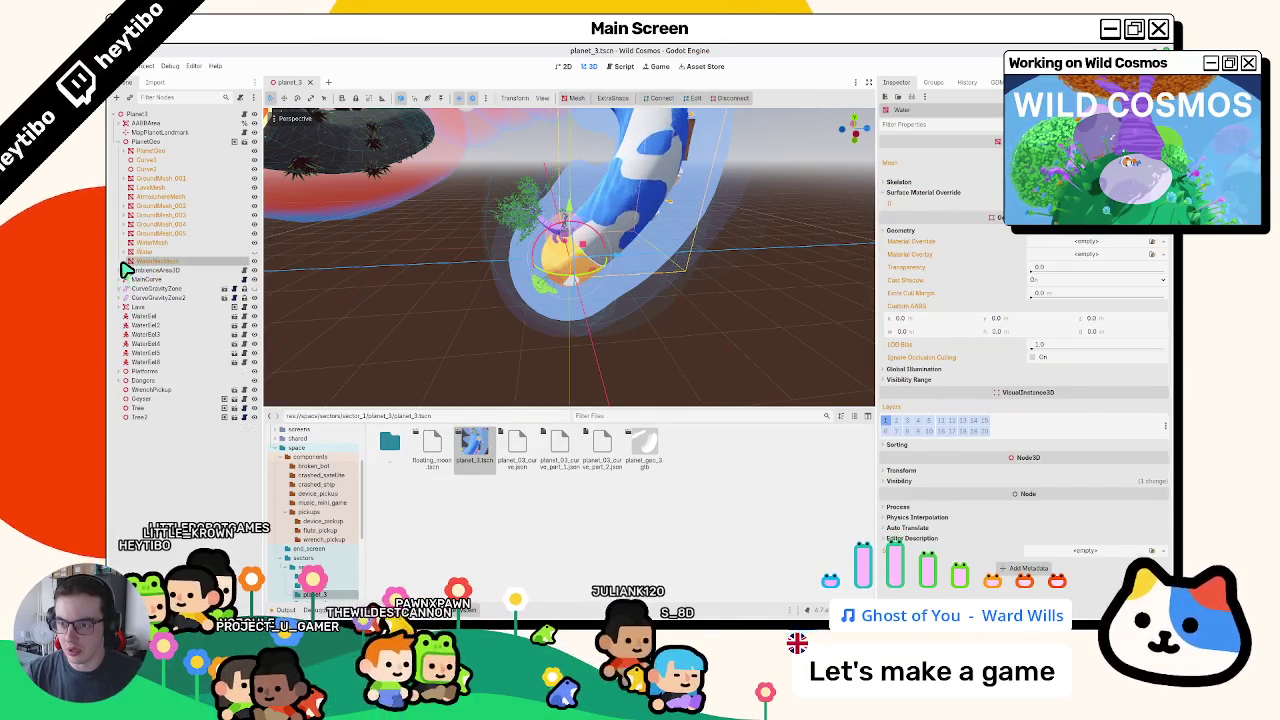
# - Instance the bush scene under the Planet3 root, then return to Blender
pyautogui.click(140, 115)
pyautogui.hotkey('ctrl', 'a')
pyautogui.press('Escape')
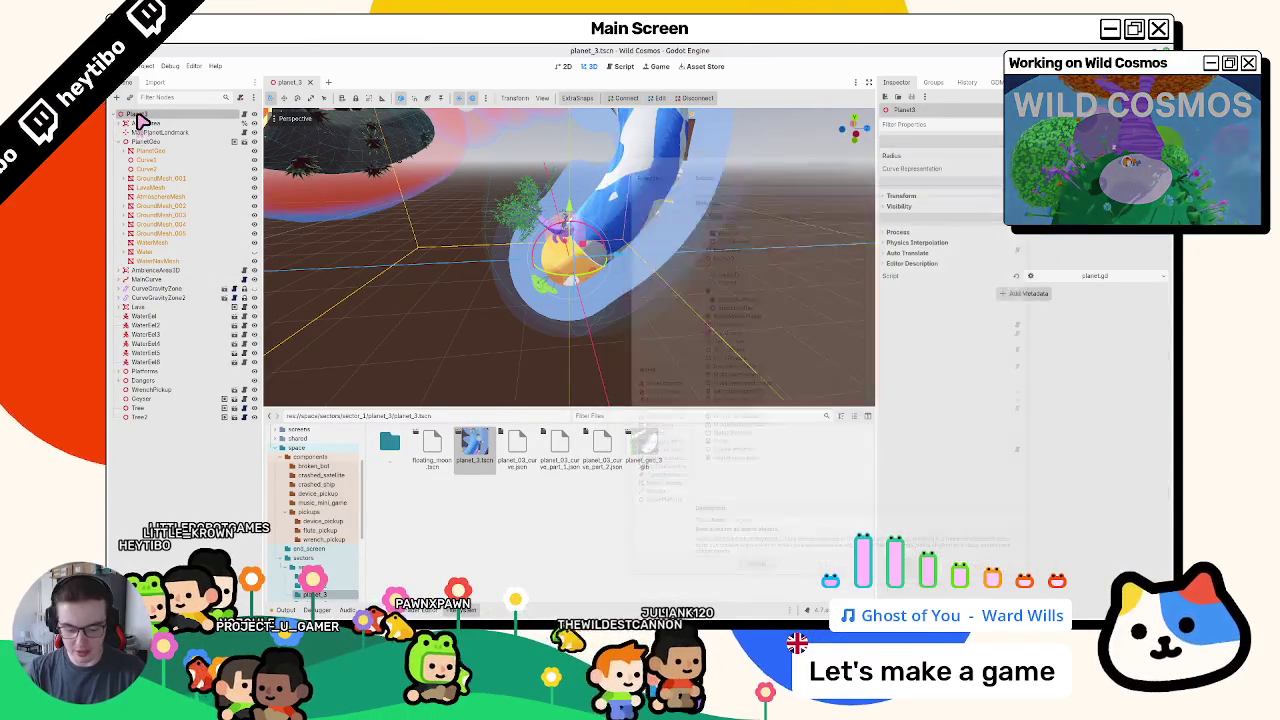
pyautogui.hotkey('ctrl', 'shift', 'a')
pyautogui.write('b')
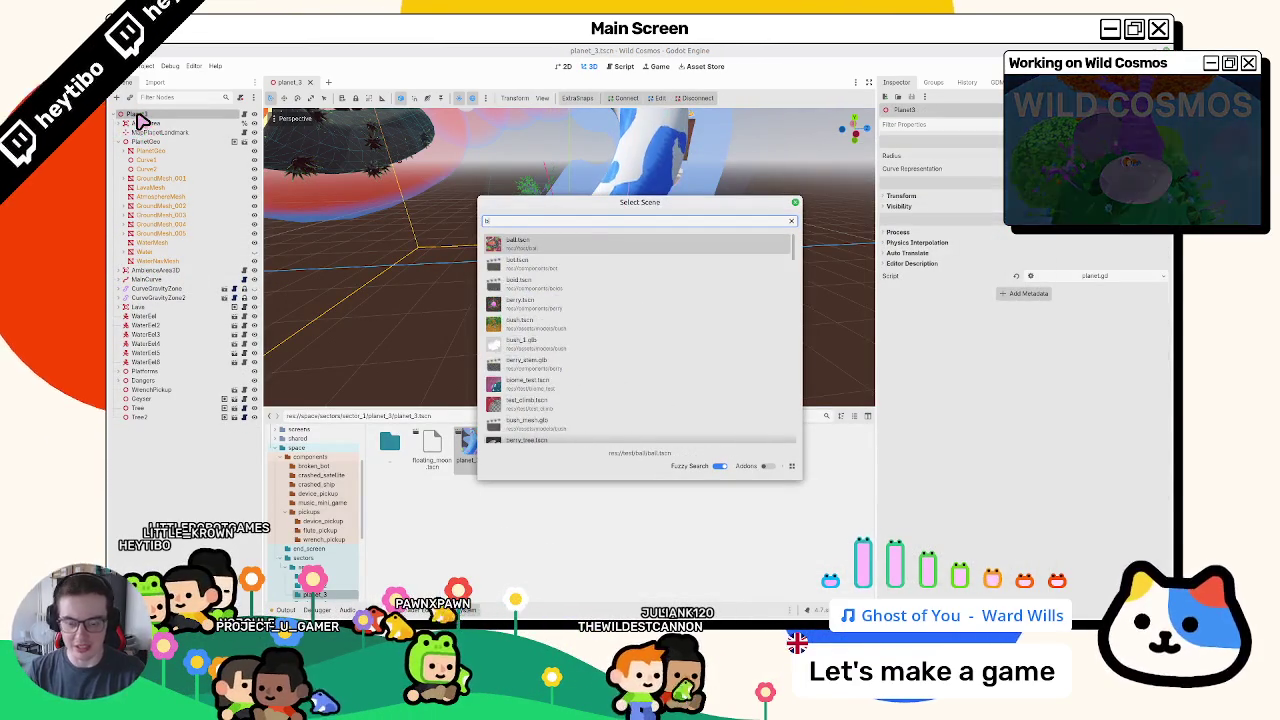
pyautogui.write('ush')
pyautogui.press('Return')
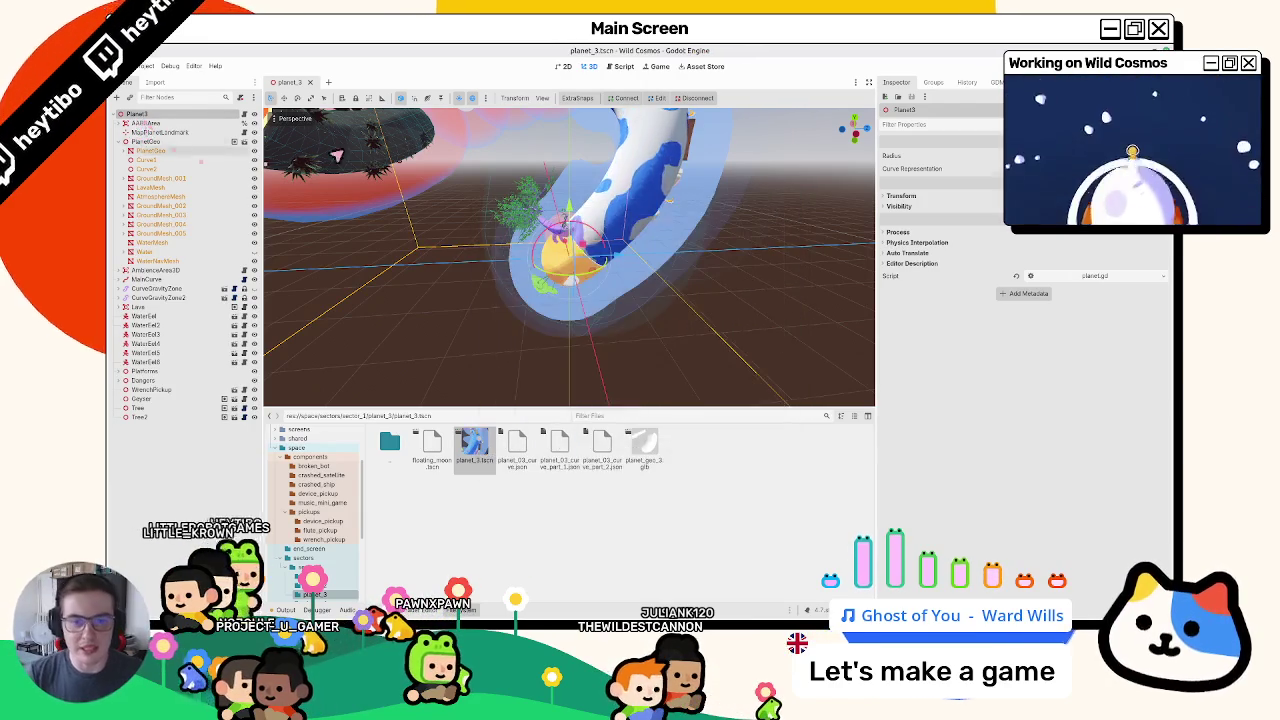
pyautogui.hotkey('alt', 'Tab')
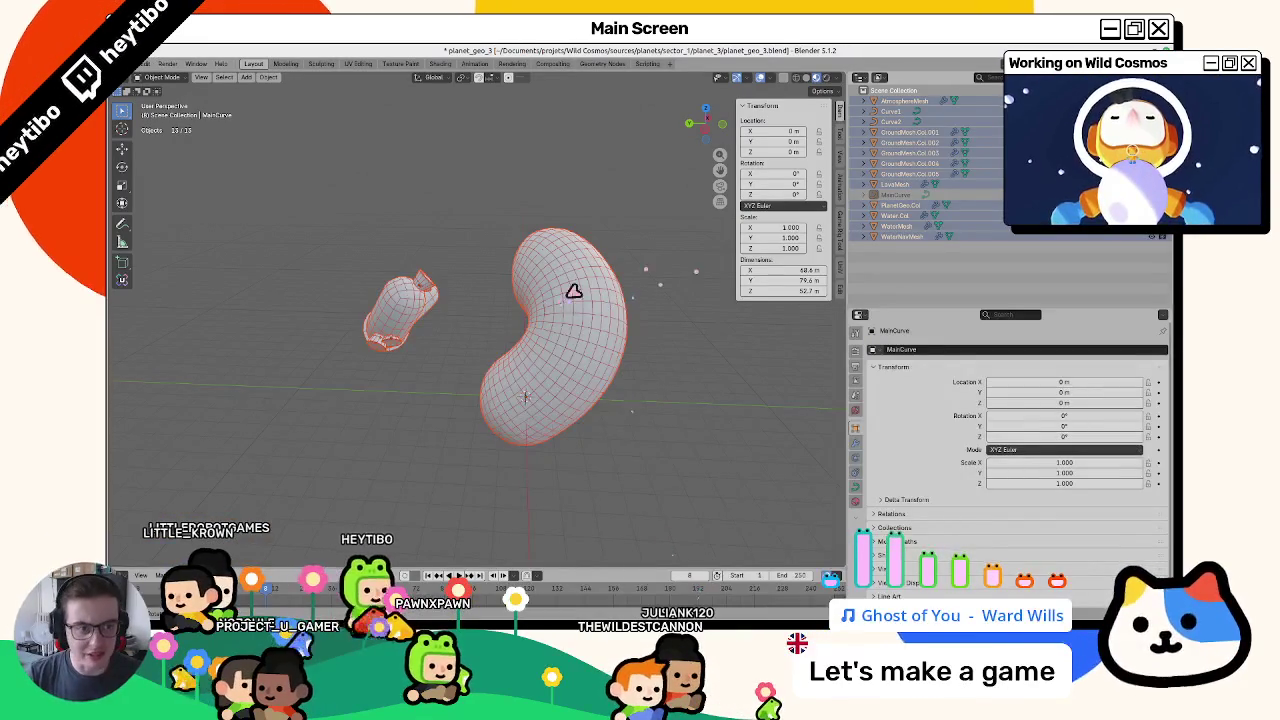
# - Remove the Bevel and Subdivision modifiers from WaterNavMesh
pyautogui.click(900, 236)
pyautogui.click(858, 445)
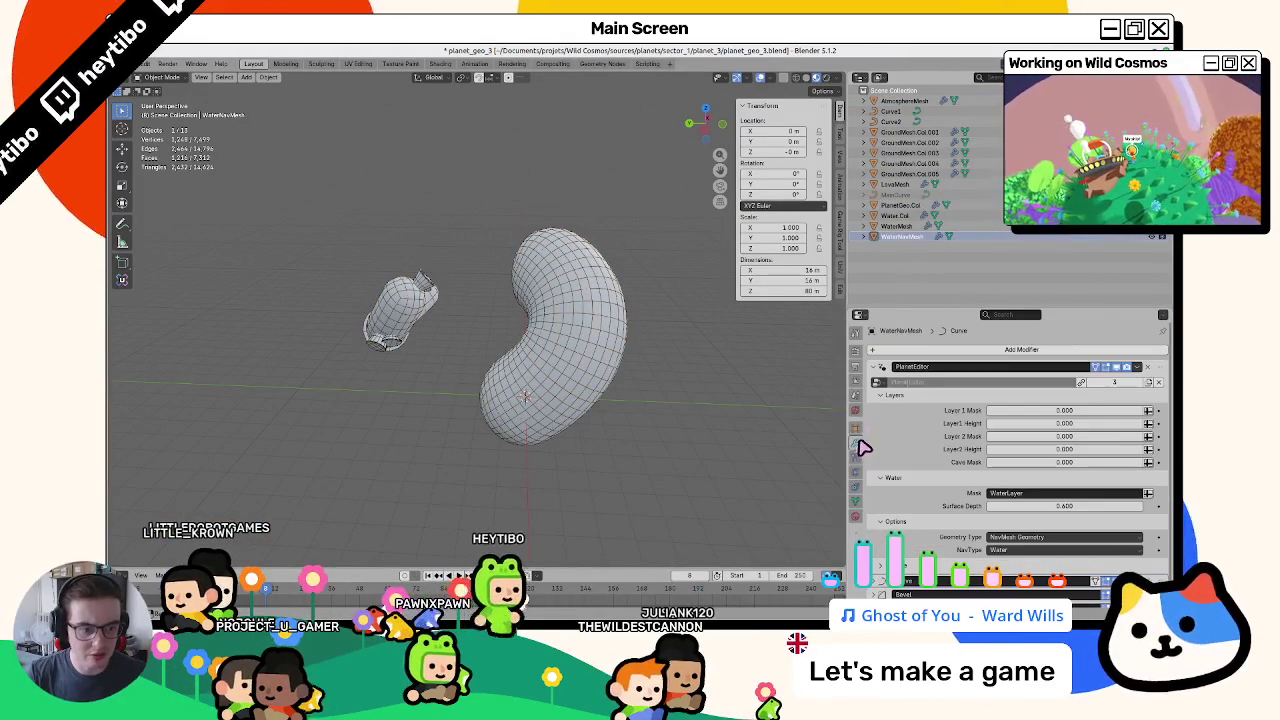
pyautogui.click(881, 366)
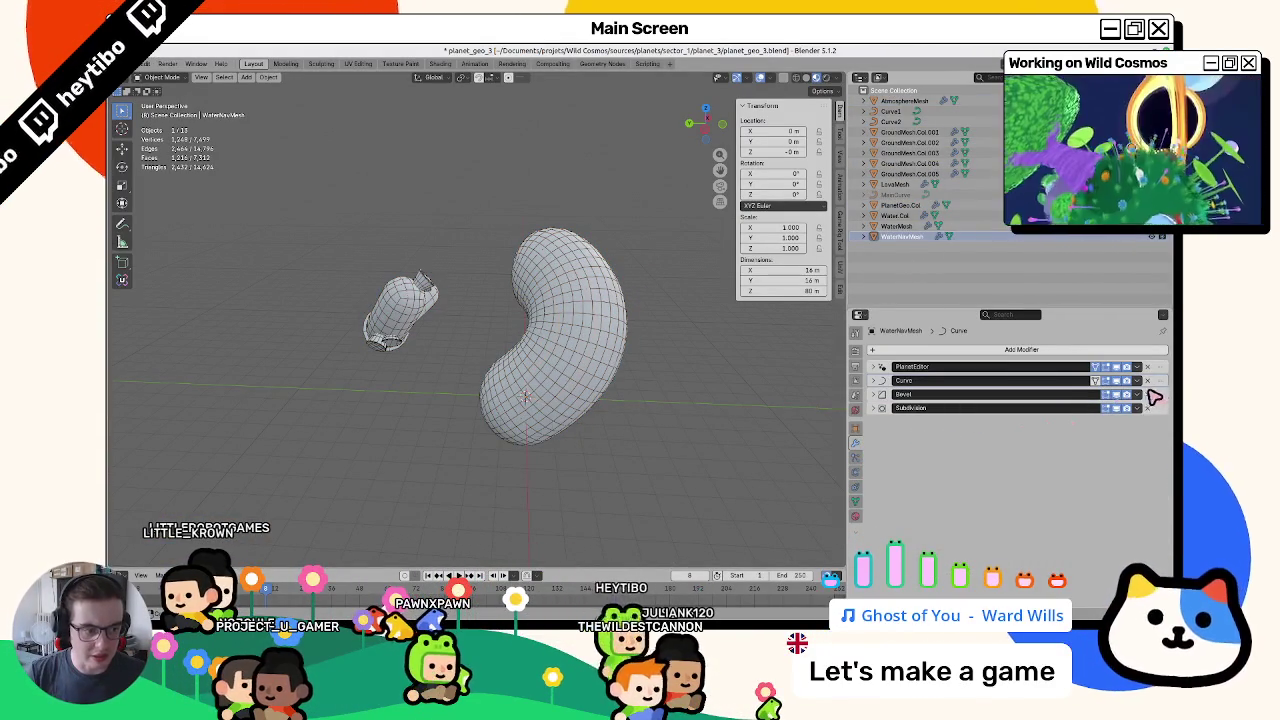
pyautogui.click(1148, 394)
pyautogui.click(1148, 394)
pyautogui.scroll(2, 637, 368)
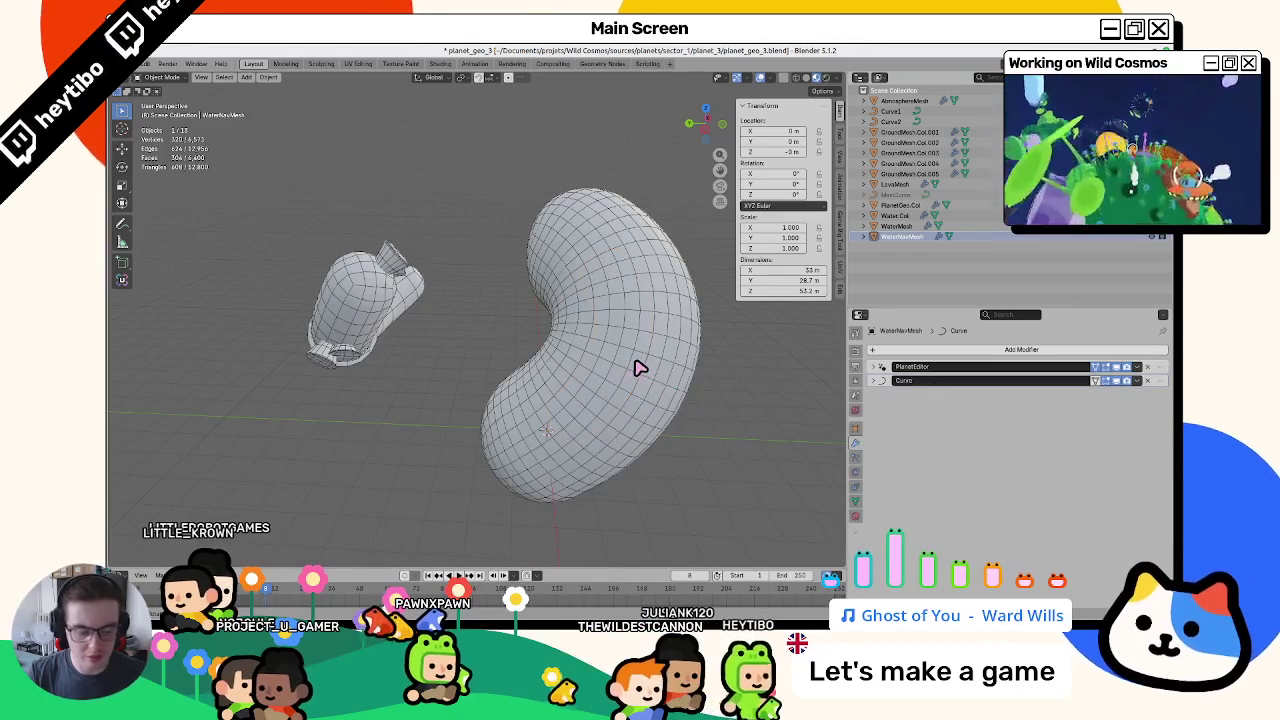
pyautogui.hotkey('ctrl', 'z')
pyautogui.hotkey('ctrl', 'z')
pyautogui.hotkey('ctrl', 'shift', 'z')
pyautogui.hotkey('ctrl', 'shift', 'z')
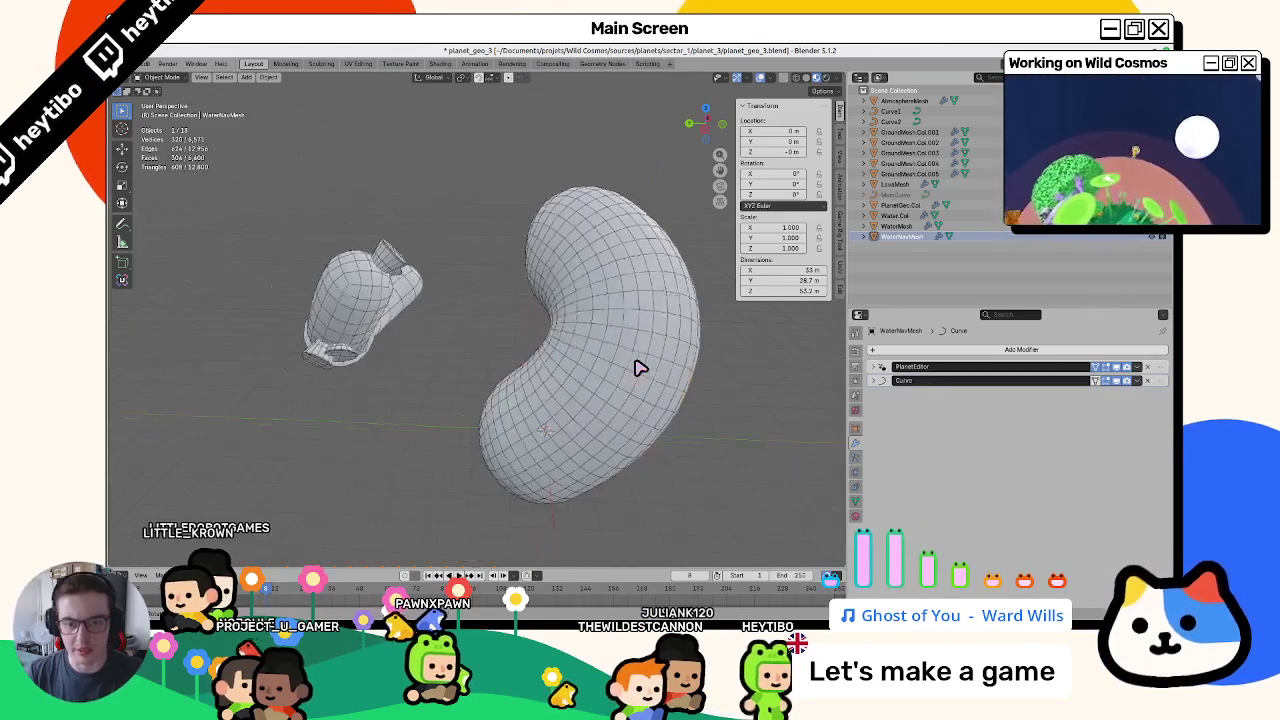
# - Select all objects, export them to glTF 2.0, and switch to Godot
pyautogui.press('a')
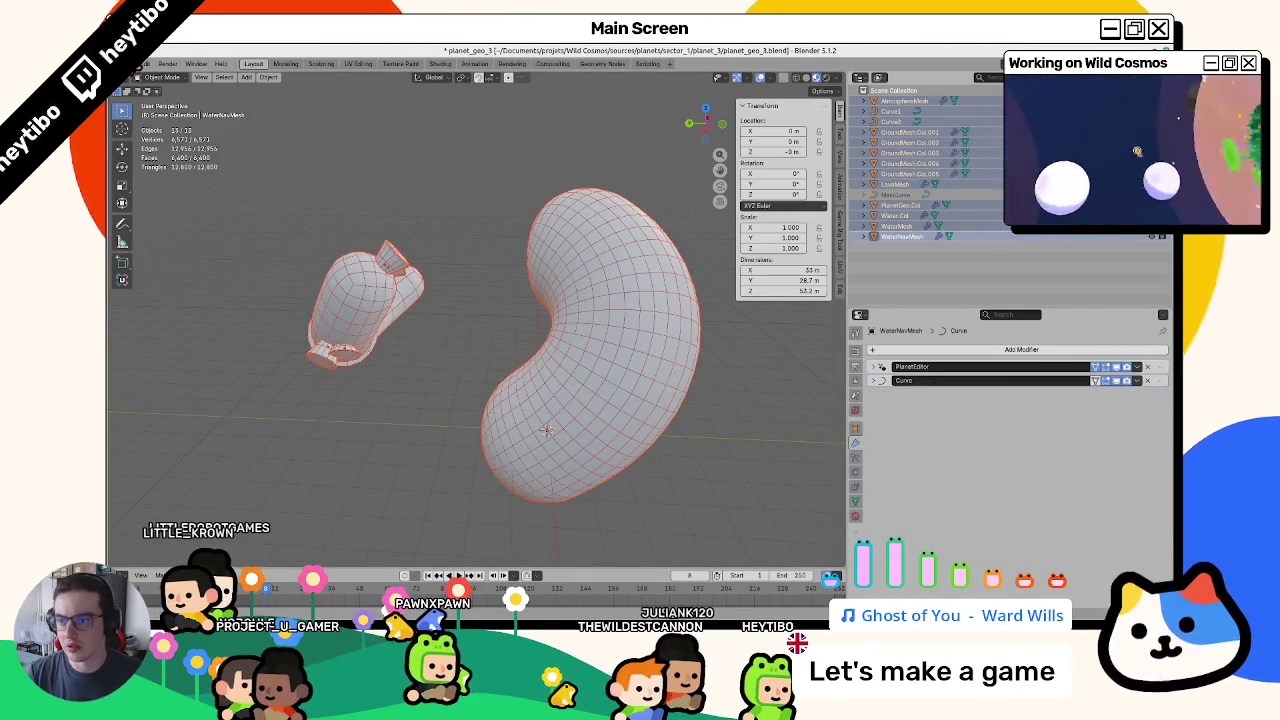
pyautogui.click(131, 63)
pyautogui.moveTo(200, 221)
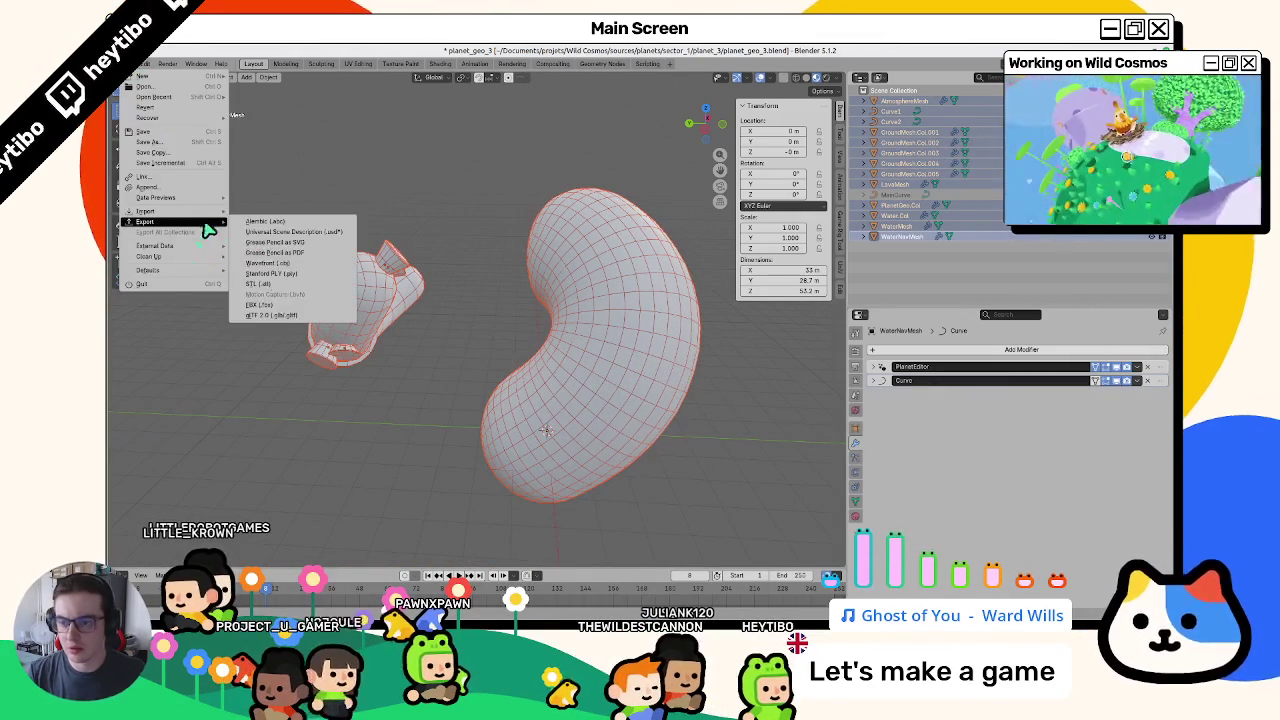
pyautogui.click(279, 316)
pyautogui.press('Escape')
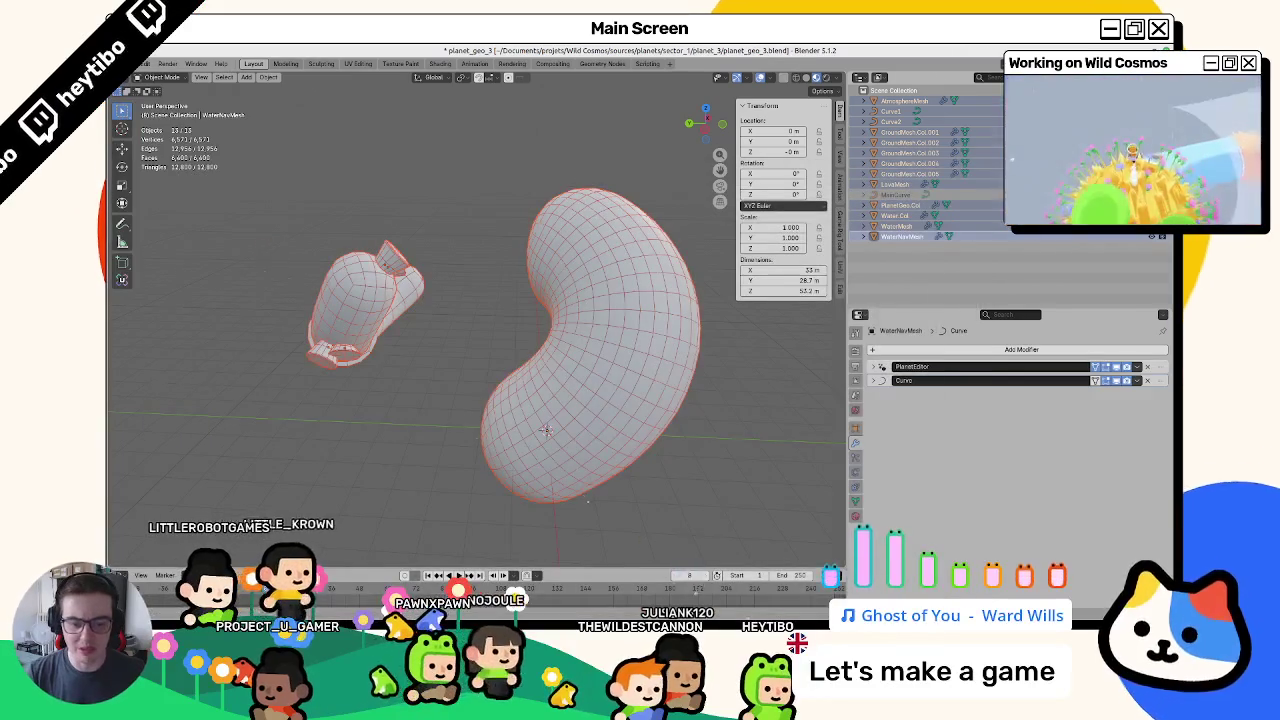
pyautogui.hotkey('alt', 'Tab')
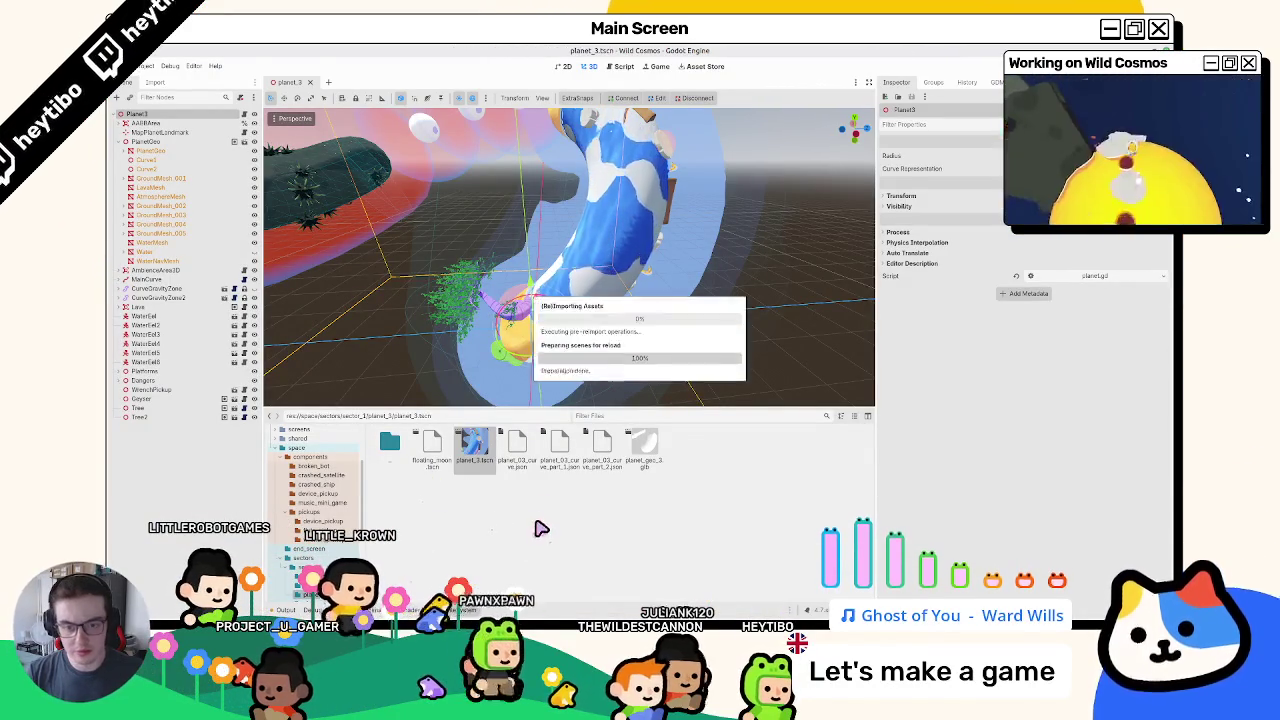
# - Add a PlanetNavGenerator child under the Planet3 root via a 'nav' node search
pyautogui.click(160, 260)
pyautogui.click(148, 115)
pyautogui.hotkey('ctrl', 'a')
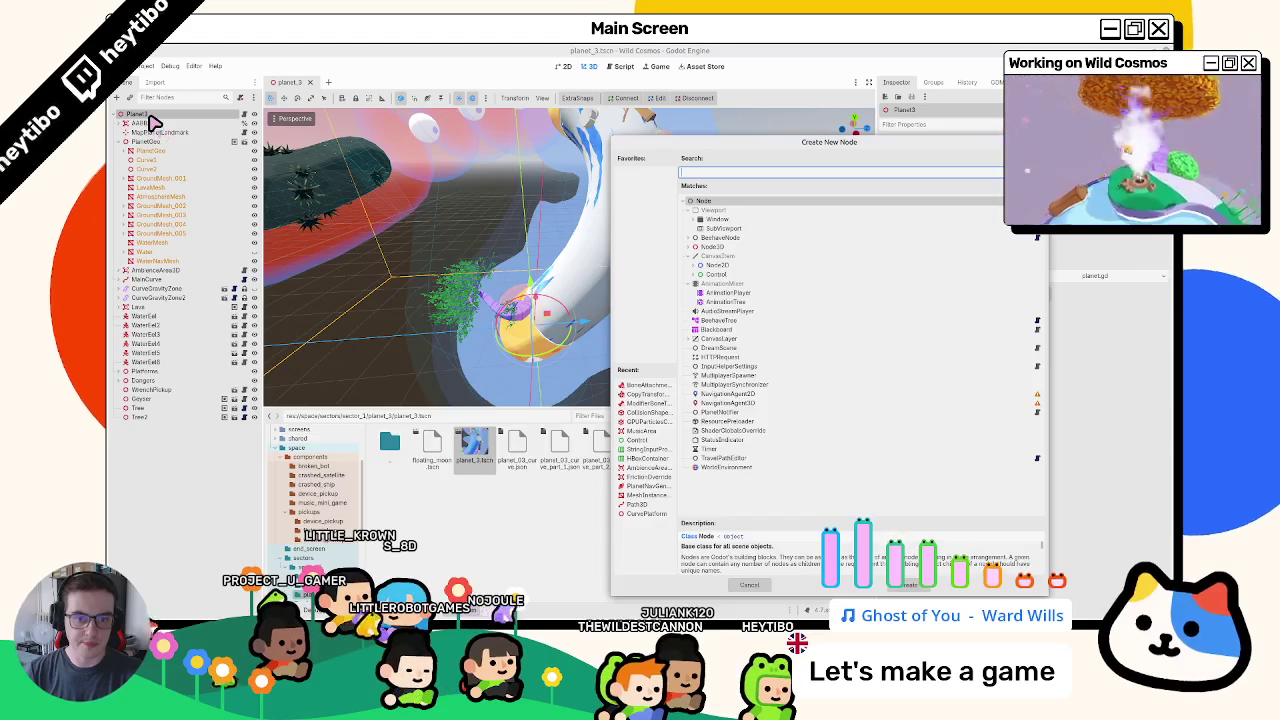
pyautogui.write('nav')
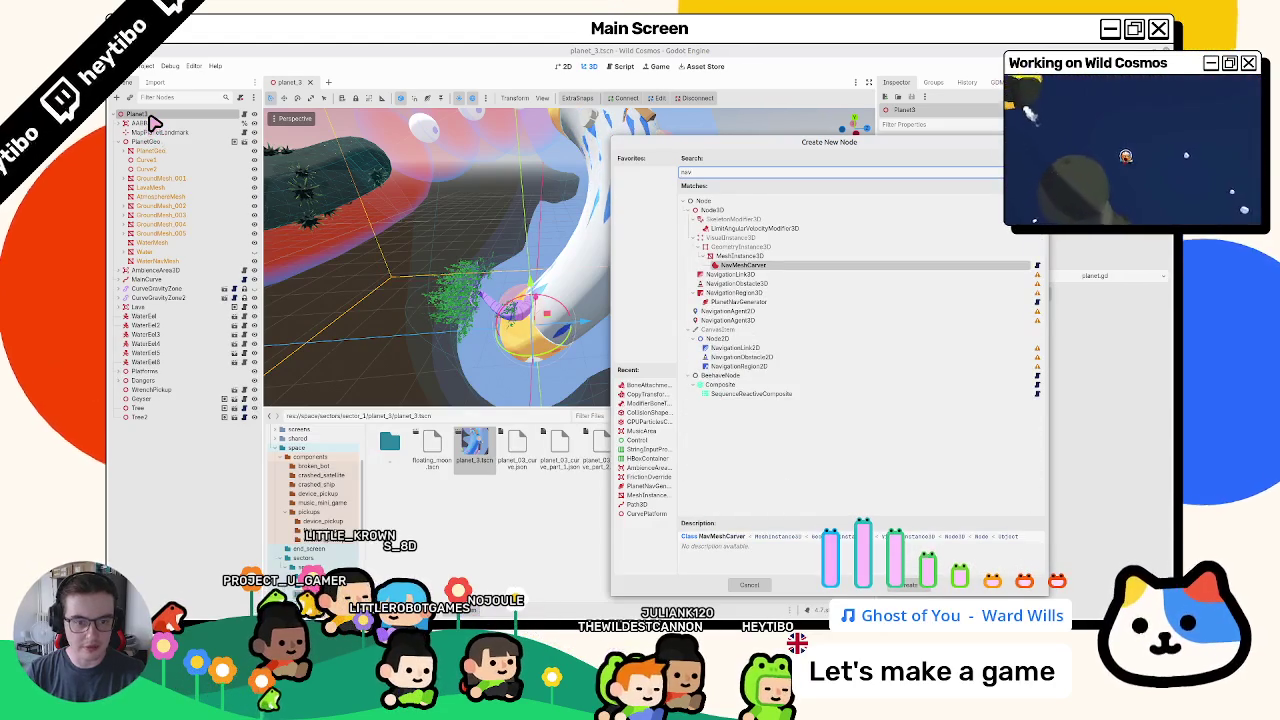
pyautogui.press('Down')
pyautogui.press('Down')
pyautogui.press('Down')
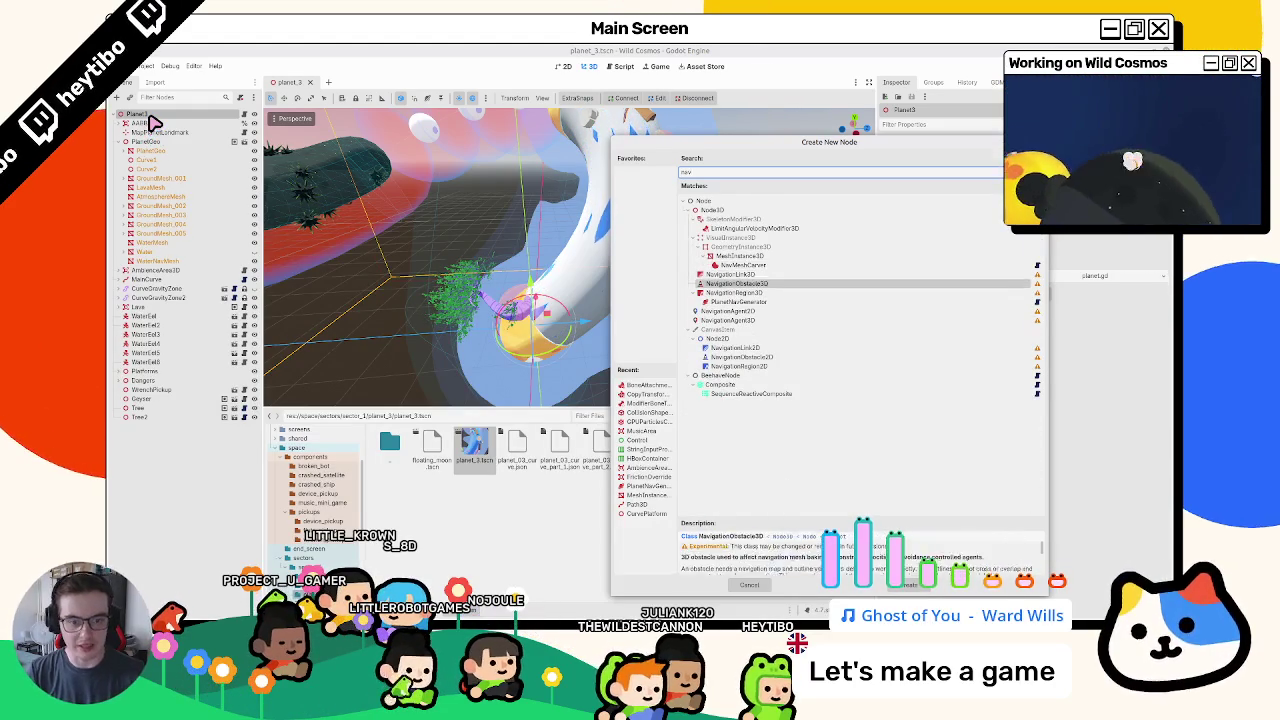
pyautogui.press('Return')
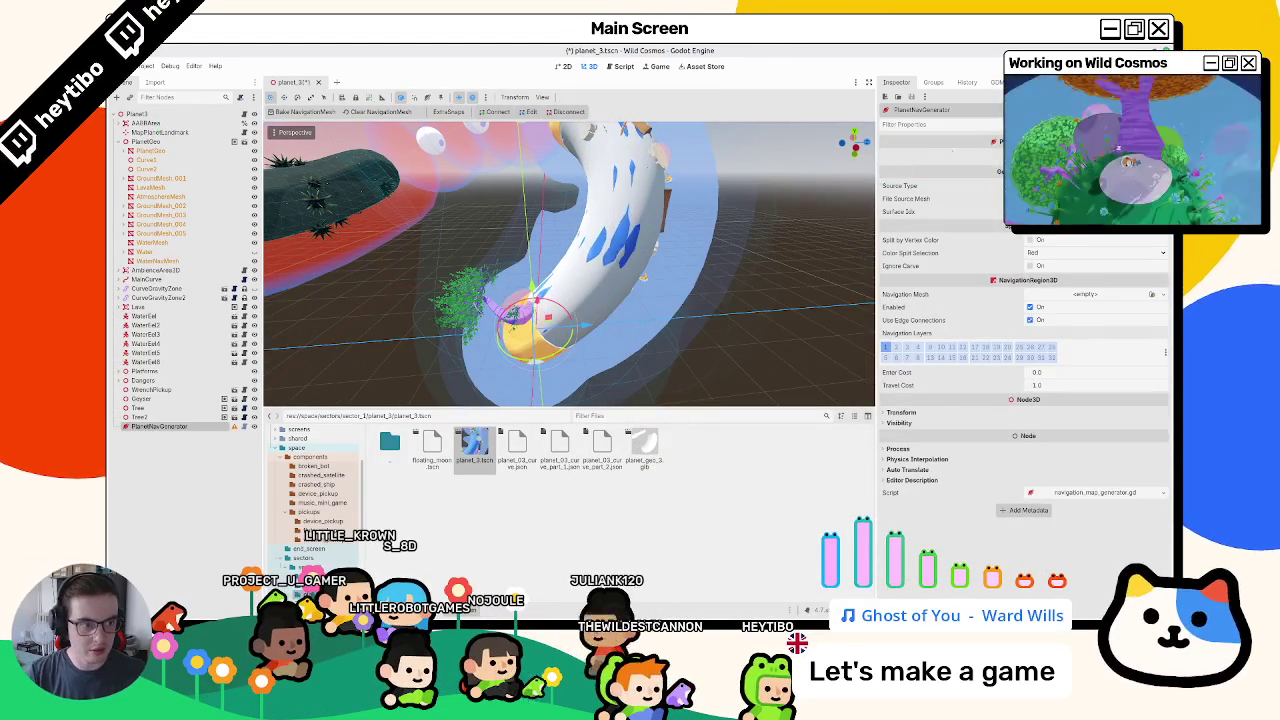
# - Give PlanetNavGenerator a new NavigationMesh and a source mesh node, then save planet_3
pyautogui.hotkey('ctrl', 'o')
pyautogui.press('Escape')
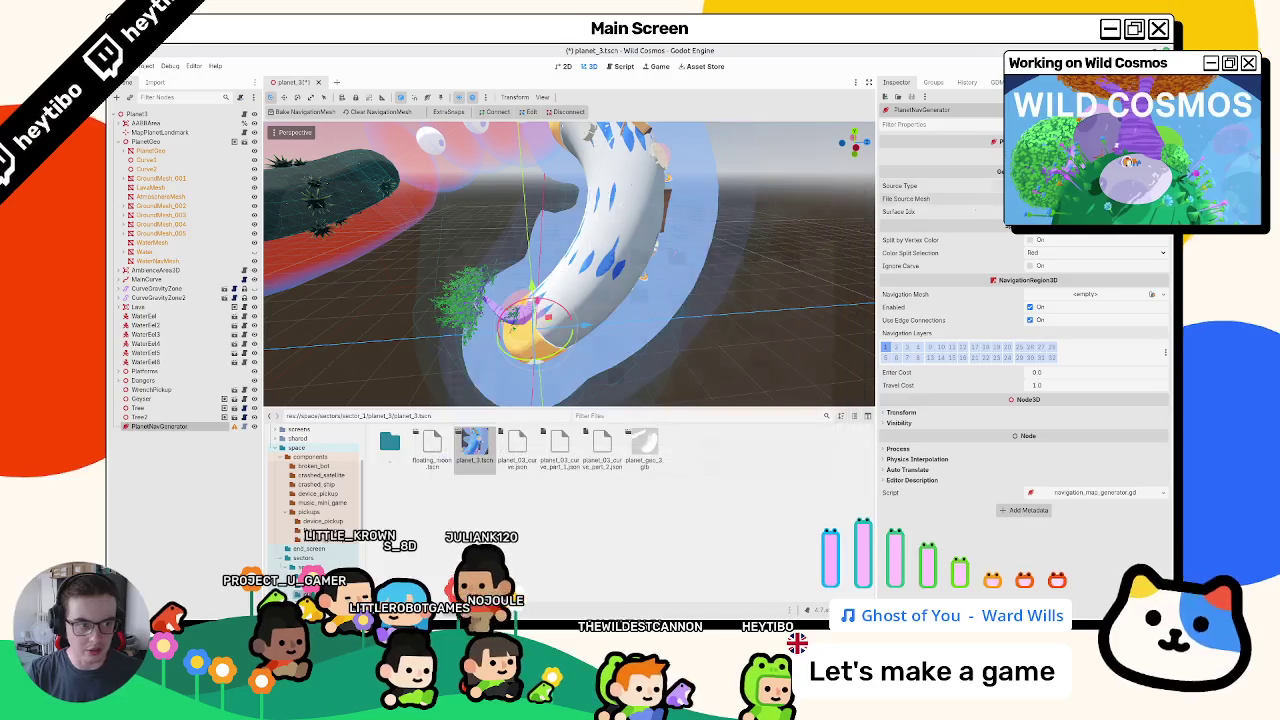
pyautogui.hotkey('ctrl', 'o')
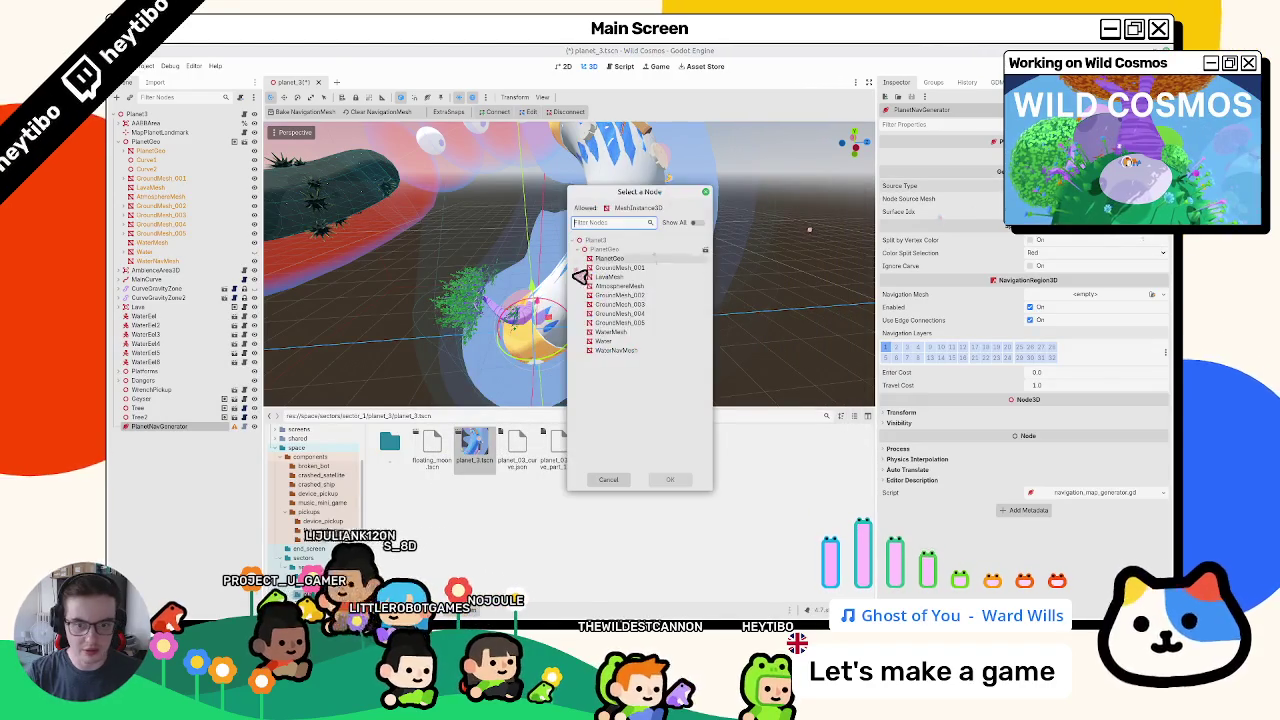
pyautogui.press('Escape')
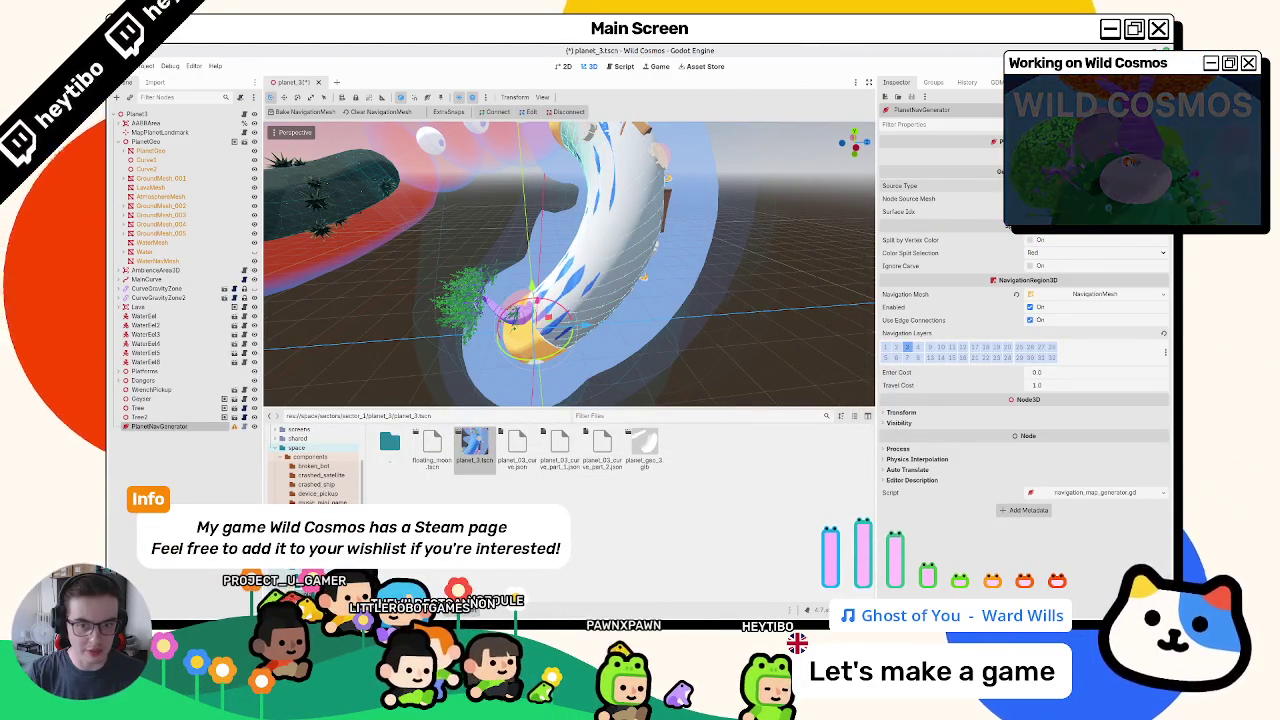
pyautogui.moveTo(621, 238)
pyautogui.mouseDown()
pyautogui.moveTo(508, 318)
pyautogui.moveTo(477, 251)
pyautogui.mouseUp()
pyautogui.hotkey('ctrl', 's')
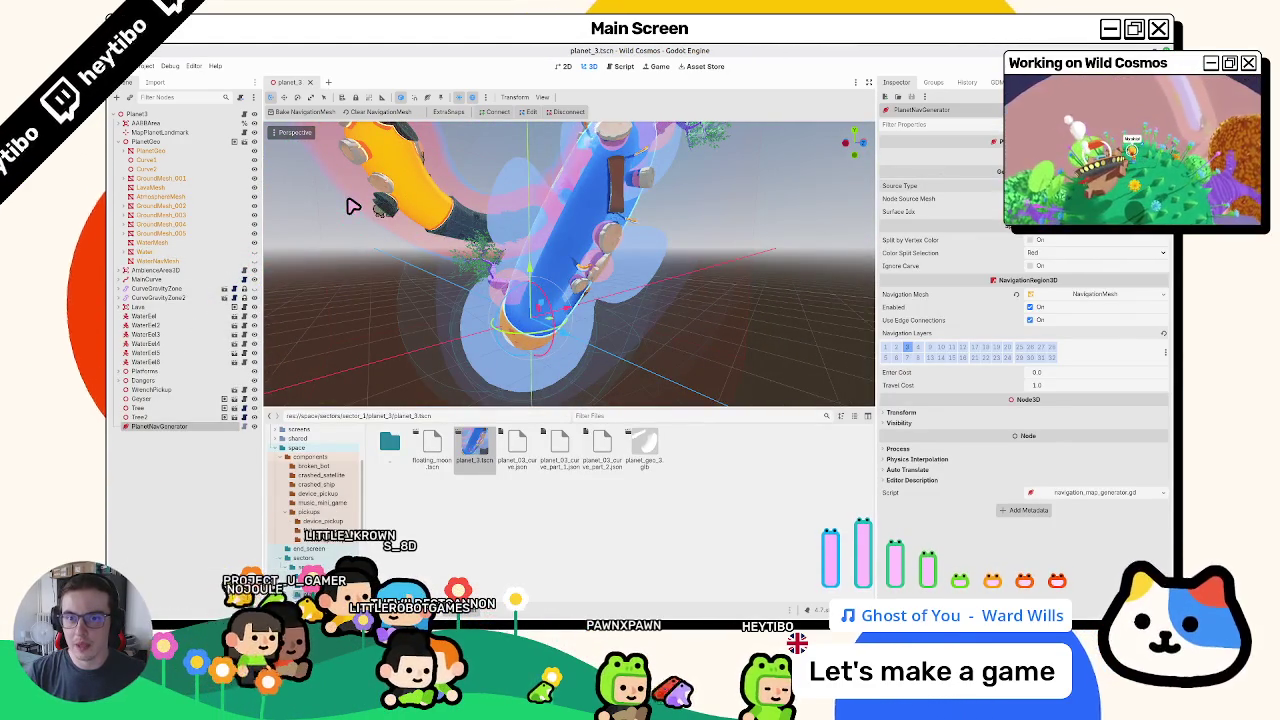
pyautogui.hotkey('ctrl', 'shift', 'o')
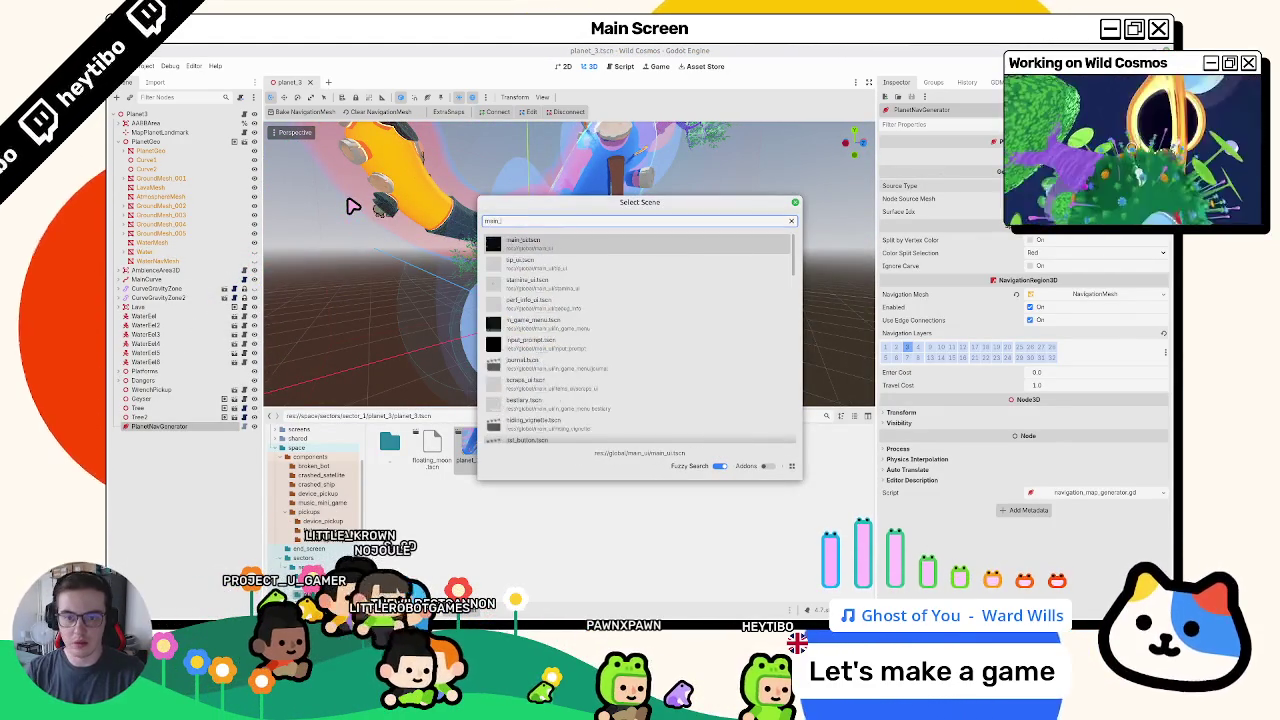
# - Open planet_test_scene and delete its CrashedSatellite and Moon nodes
pyautogui.write('test_scene')
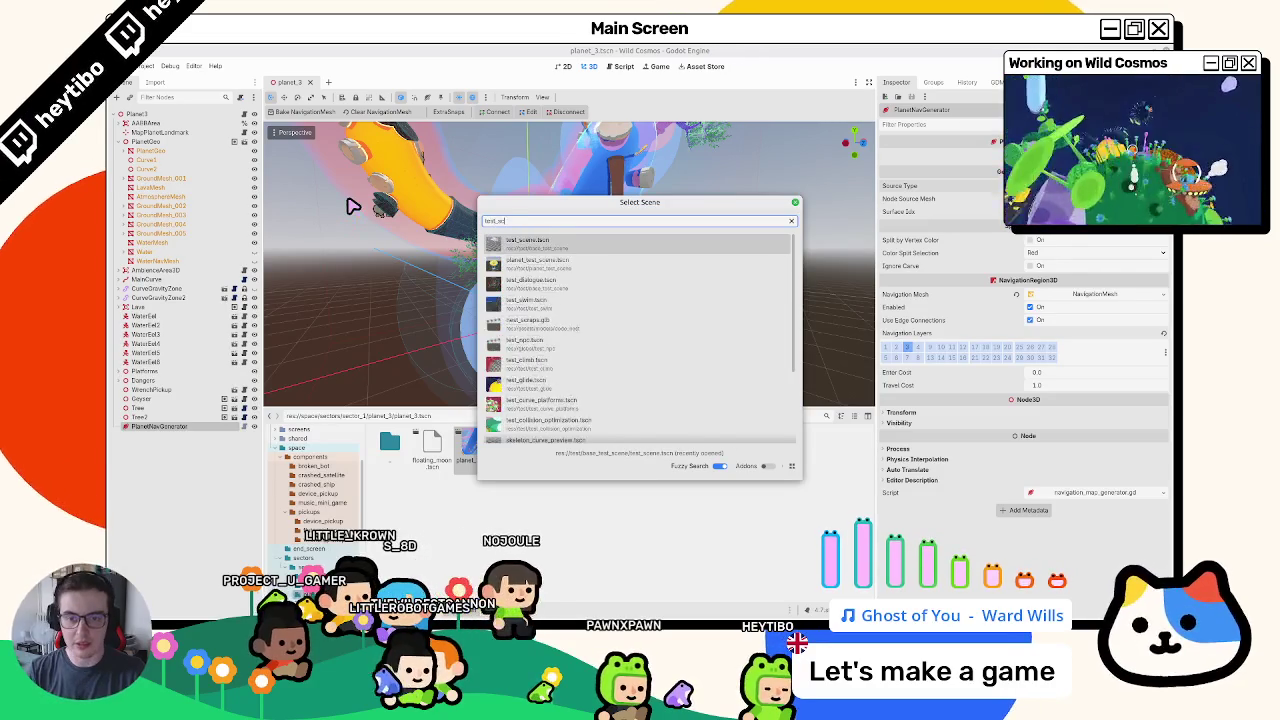
pyautogui.press('Down')
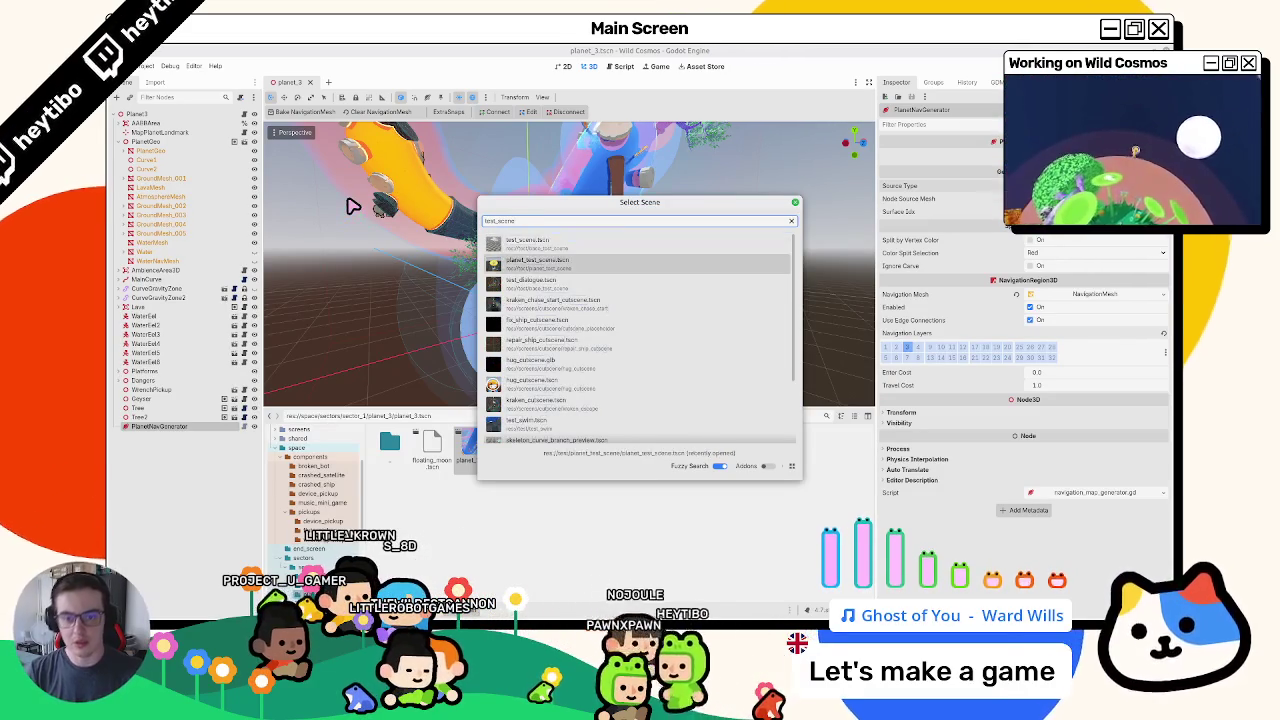
pyautogui.press('Return')
pyautogui.click(149, 206)
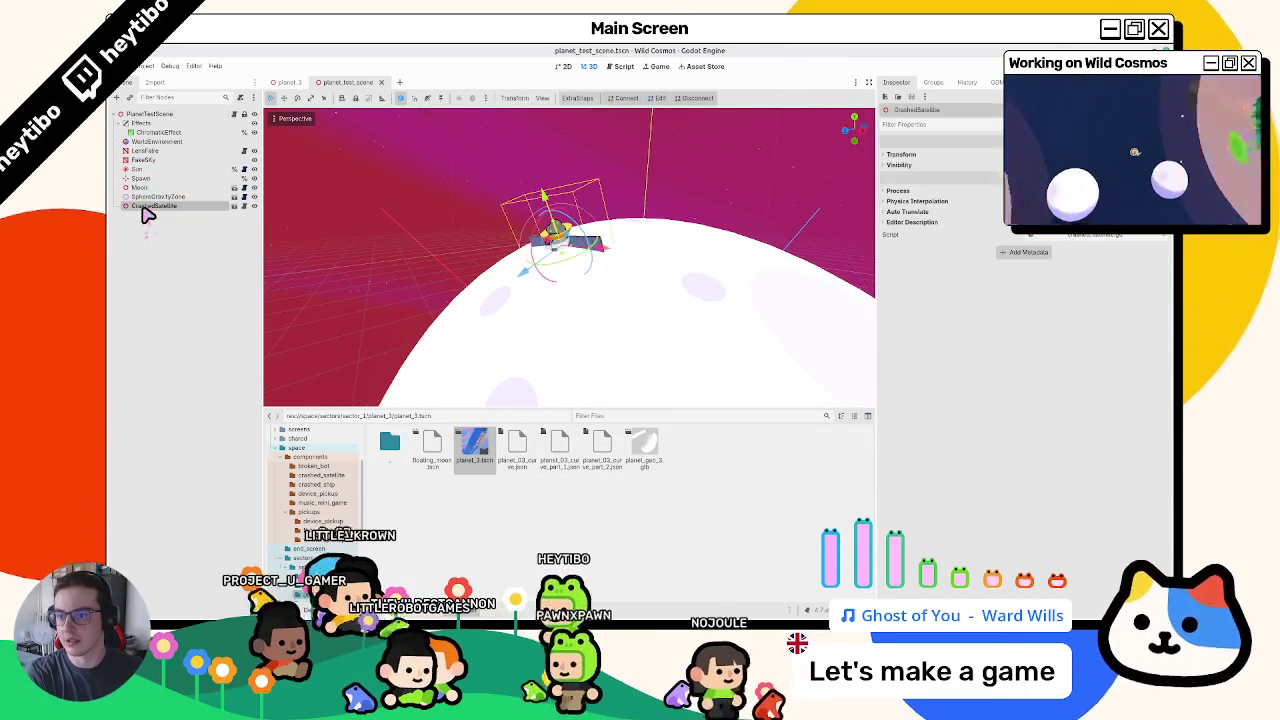
pyautogui.press('Delete')
pyautogui.press('Return')
pyautogui.click(140, 188)
pyautogui.press('Delete')
pyautogui.press('Return')
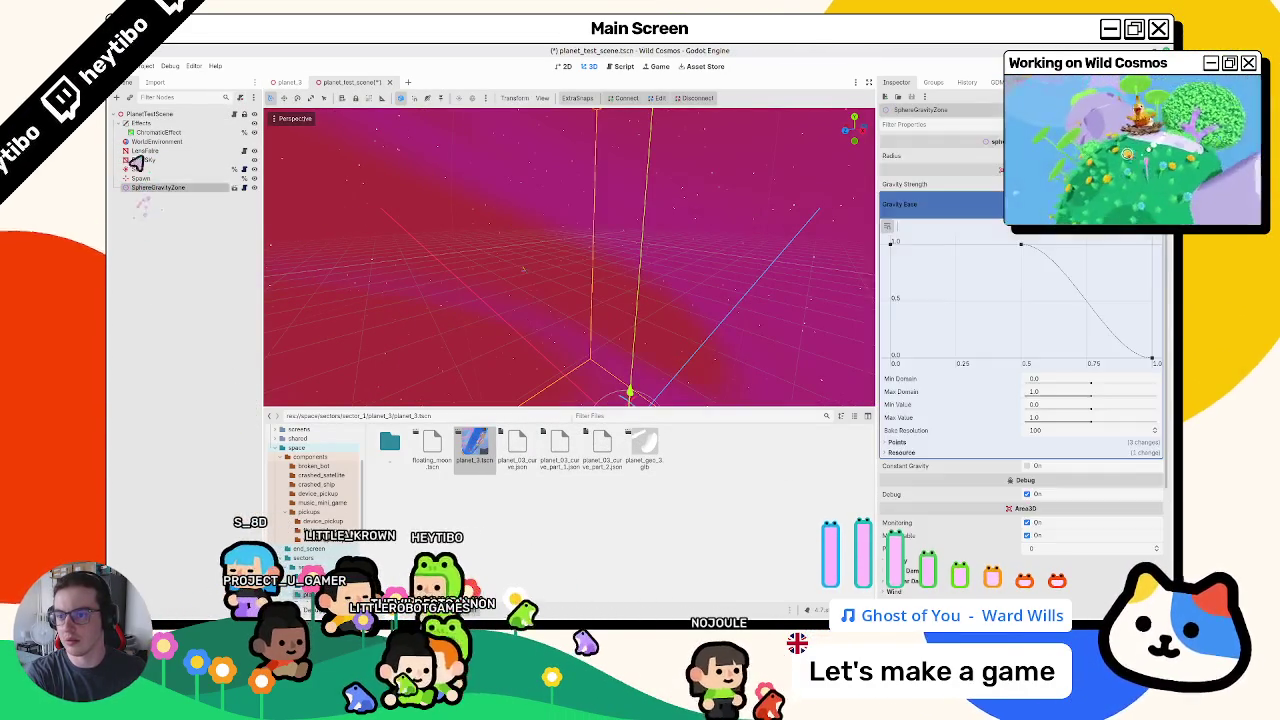
# - Instance the planet_3 scene, focus on Spawn, and run the scene with F6
pyautogui.hotkey('ctrl', 'shift', 'o')
pyautogui.write('pl')
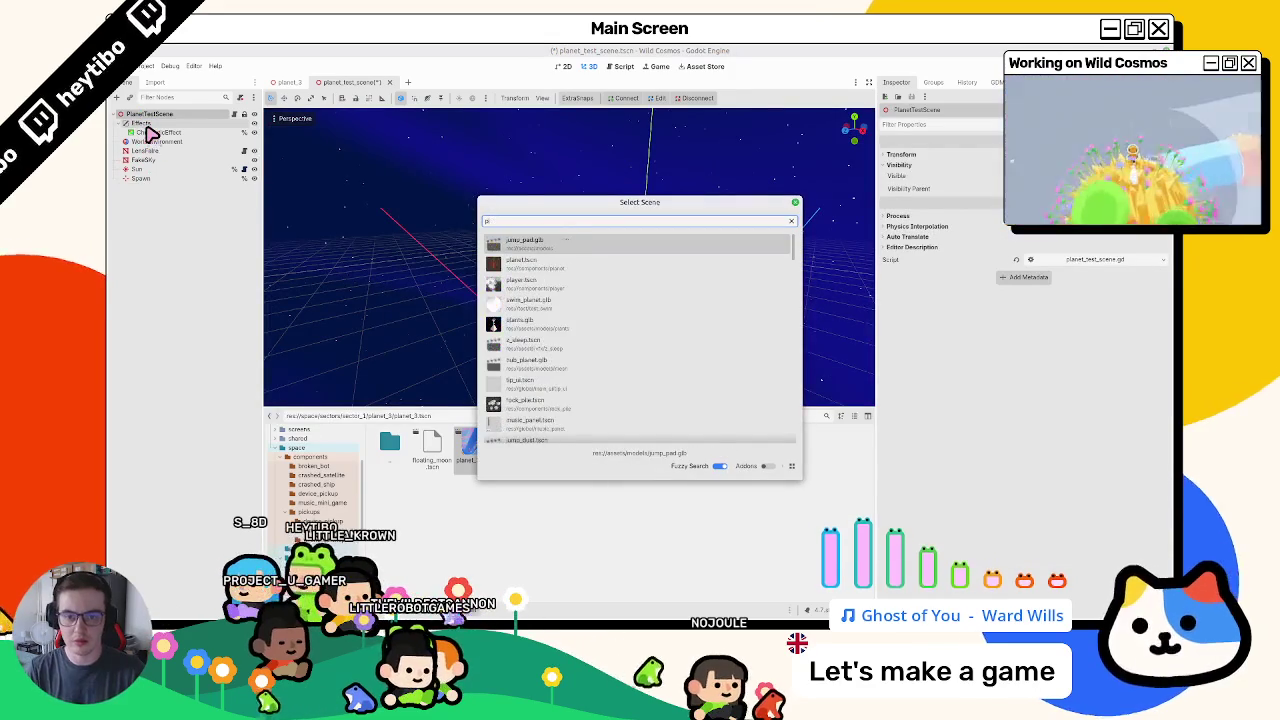
pyautogui.write('planet_3')
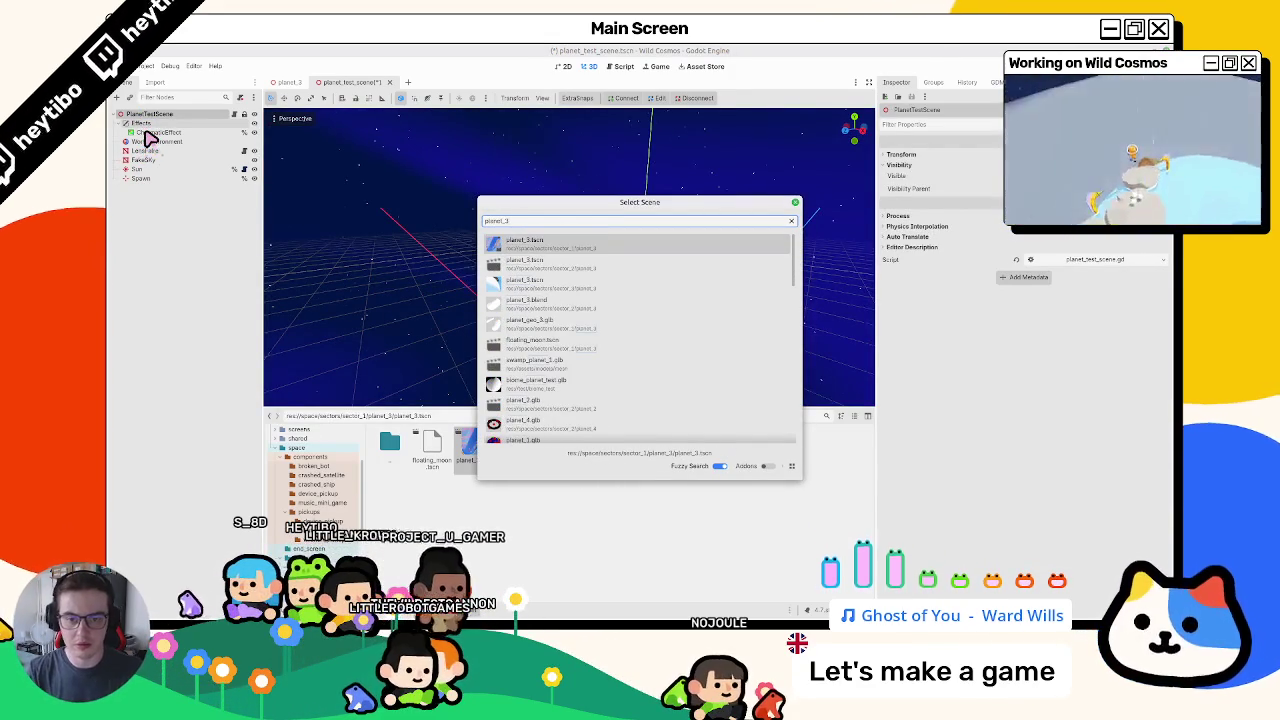
pyautogui.press('Return')
pyautogui.doubleClick(140, 178)
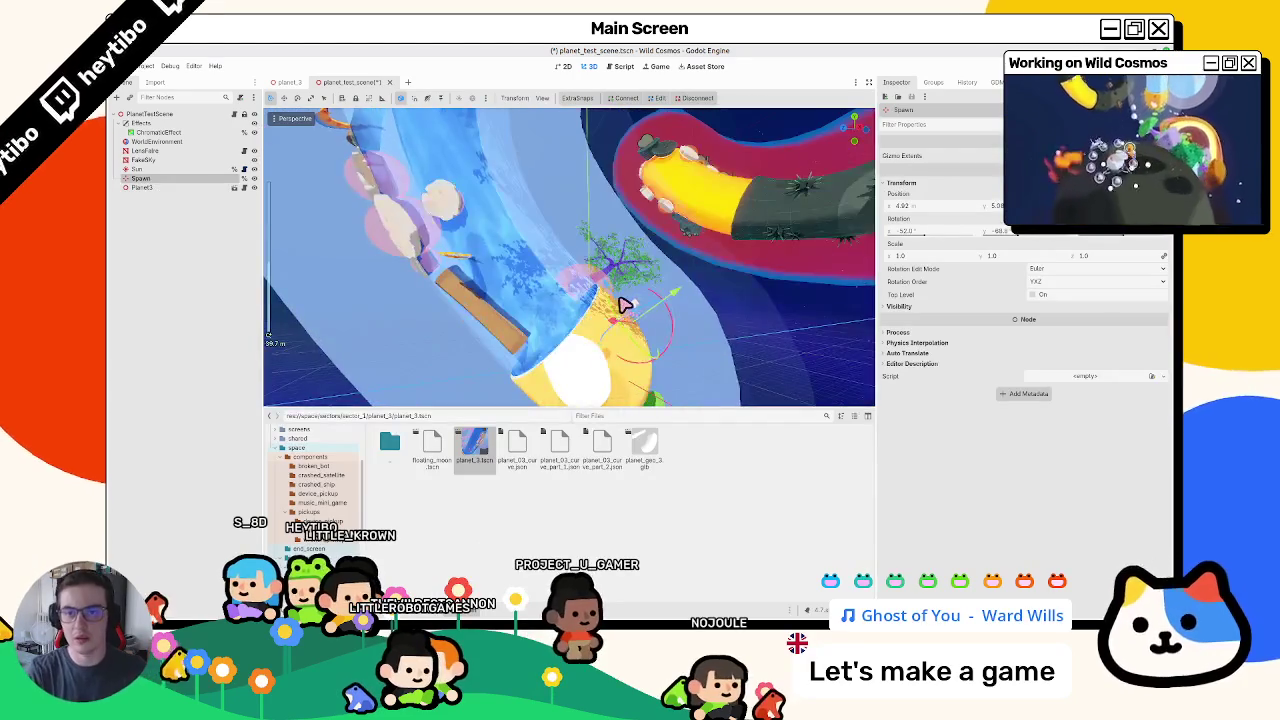
pyautogui.press('F6')
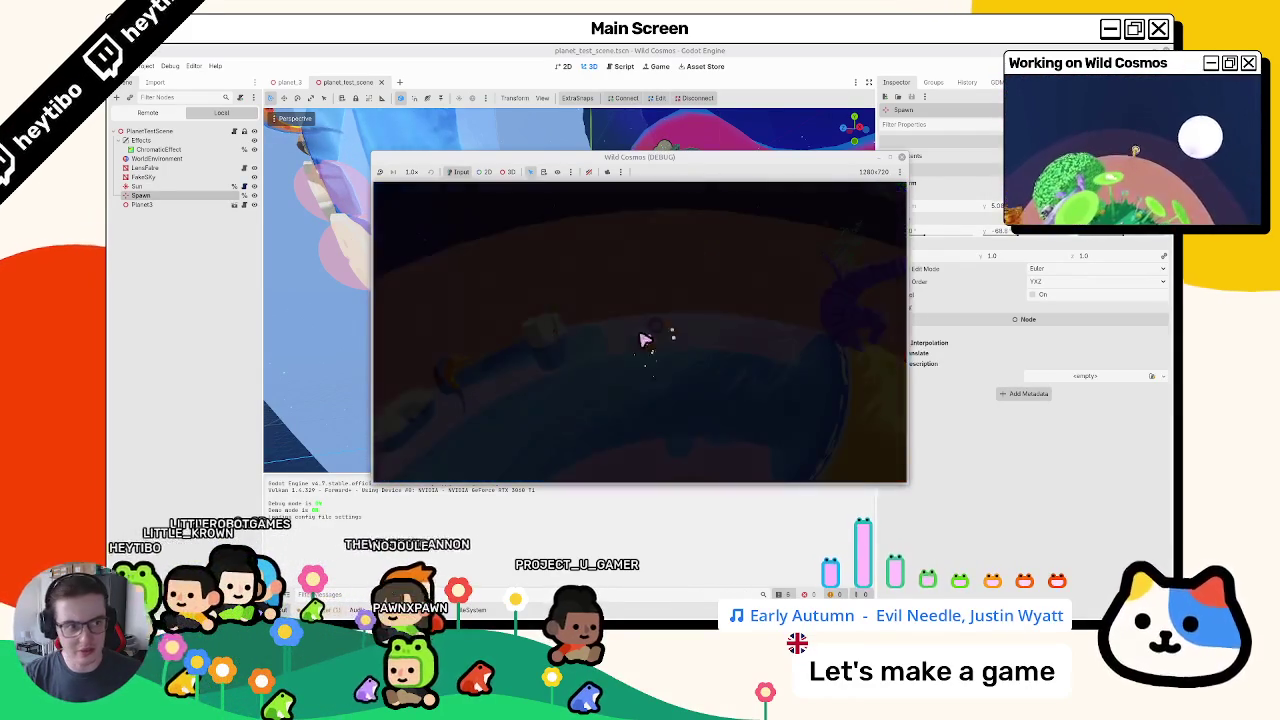
# - Stop the running Wild Cosmos playtest with F8 to return to the editor
pyautogui.press('F8')
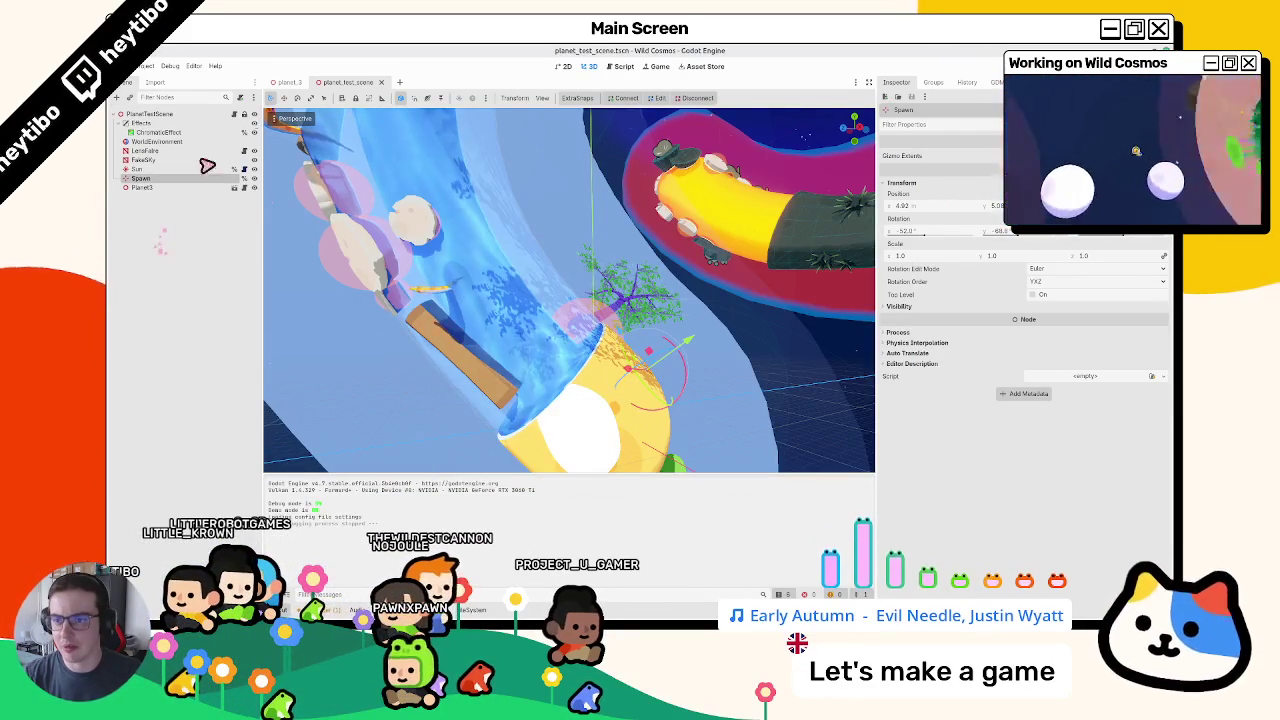
# - In planet_3, inspect the Water node's StaticBody3D collision shape and collision layers
pyautogui.click(288, 82)
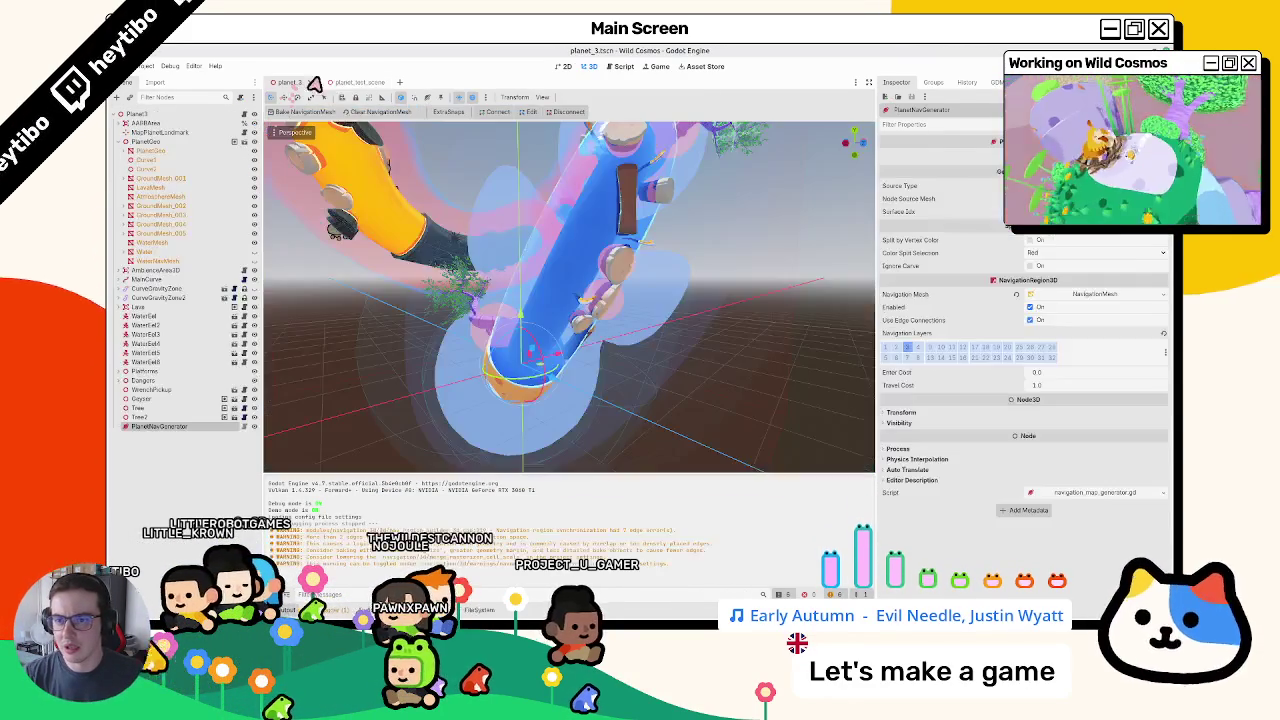
pyautogui.click(124, 252)
pyautogui.click(150, 269)
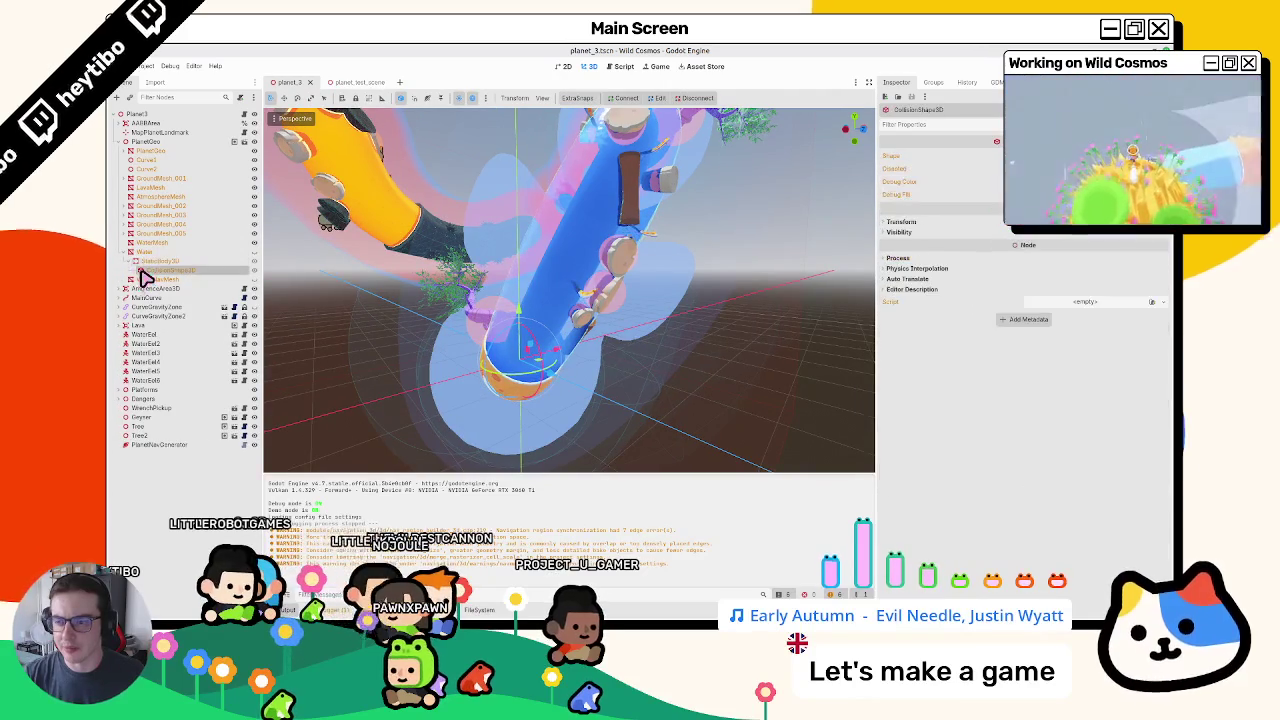
pyautogui.click(146, 262)
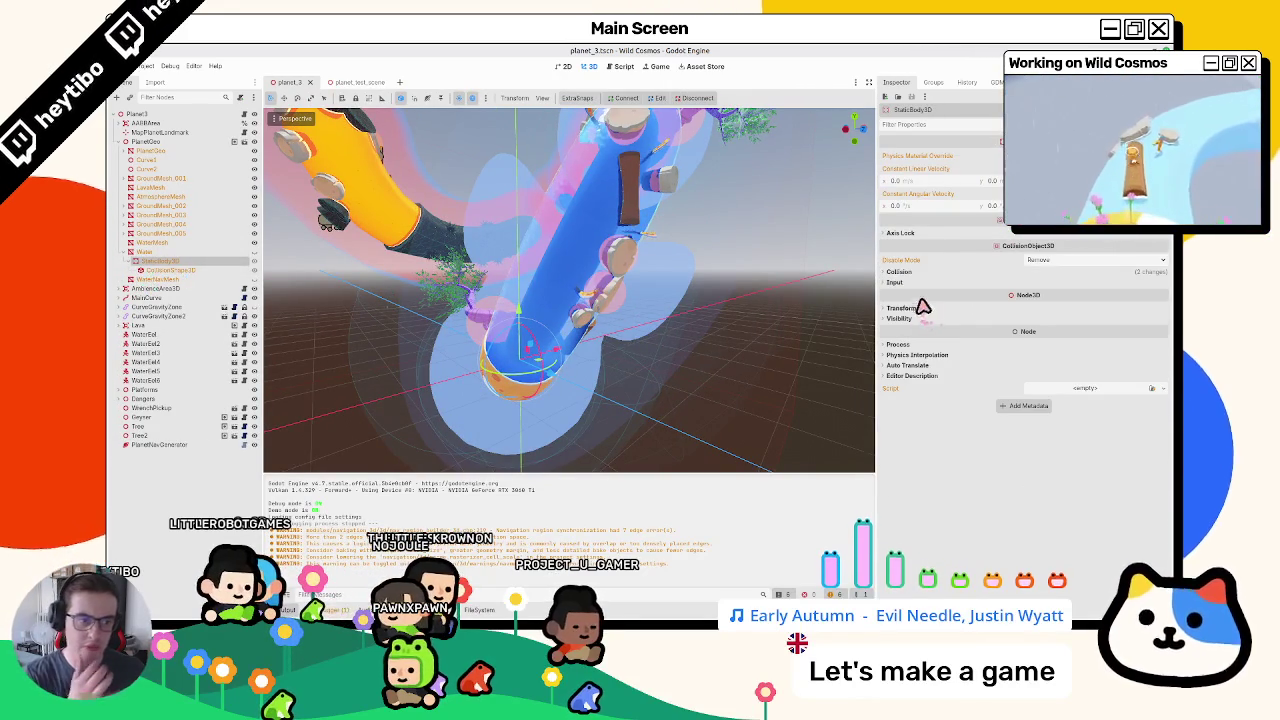
pyautogui.click(900, 272)
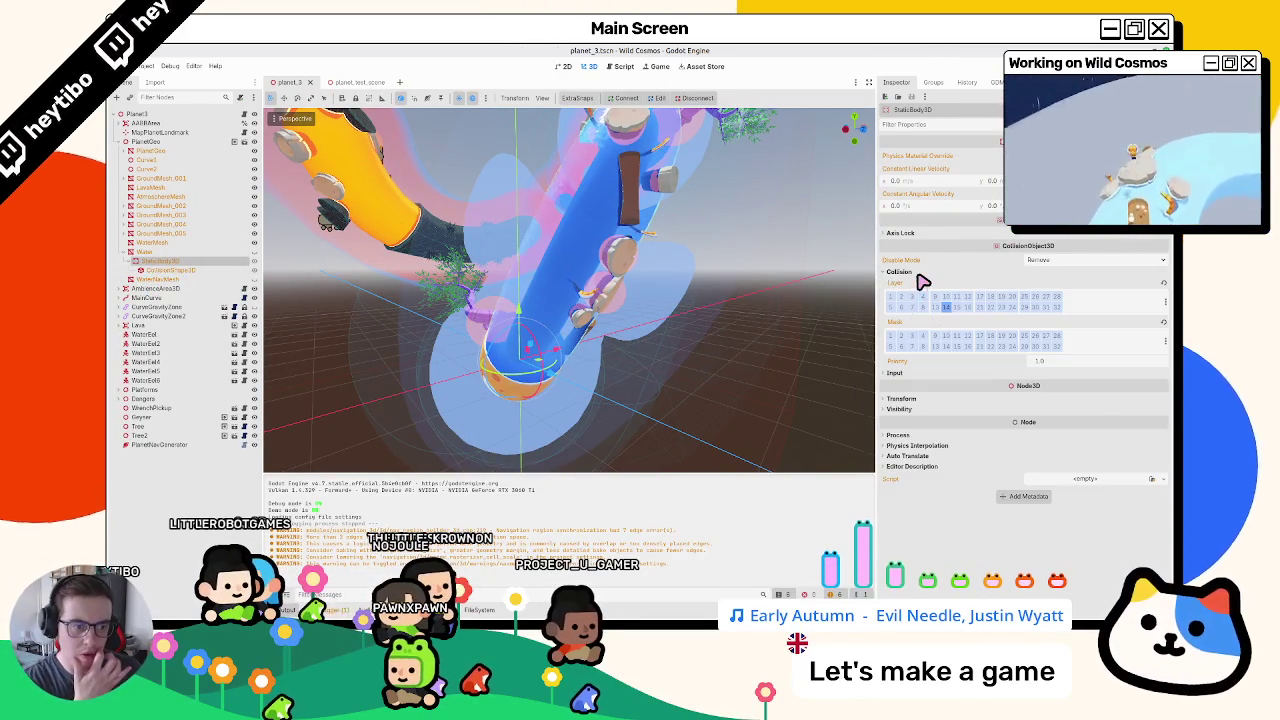
# - Enable Ignore Curve on the PlanetNavGenerator node and save planet_3
pyautogui.click(158, 444)
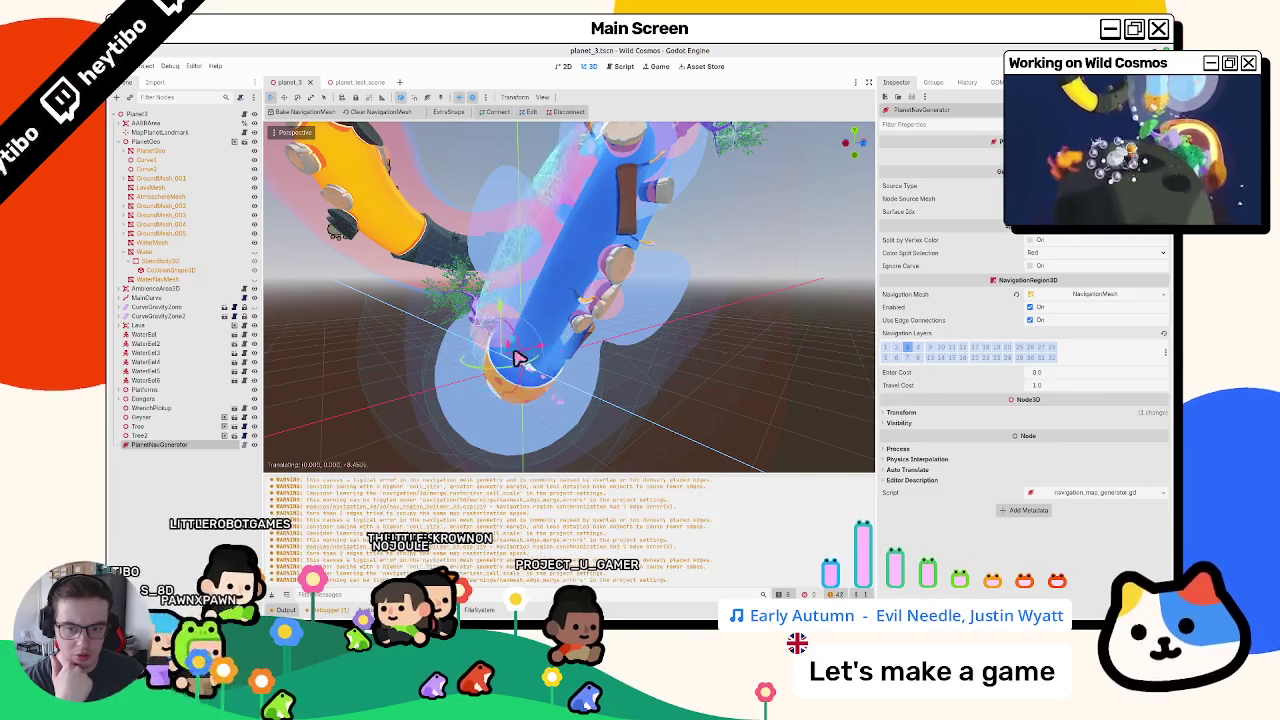
pyautogui.moveTo(627, 441)
pyautogui.mouseDown()
pyautogui.moveTo(666, 437)
pyautogui.moveTo(583, 418)
pyautogui.mouseUp()
pyautogui.hotkey('ctrl', 's')
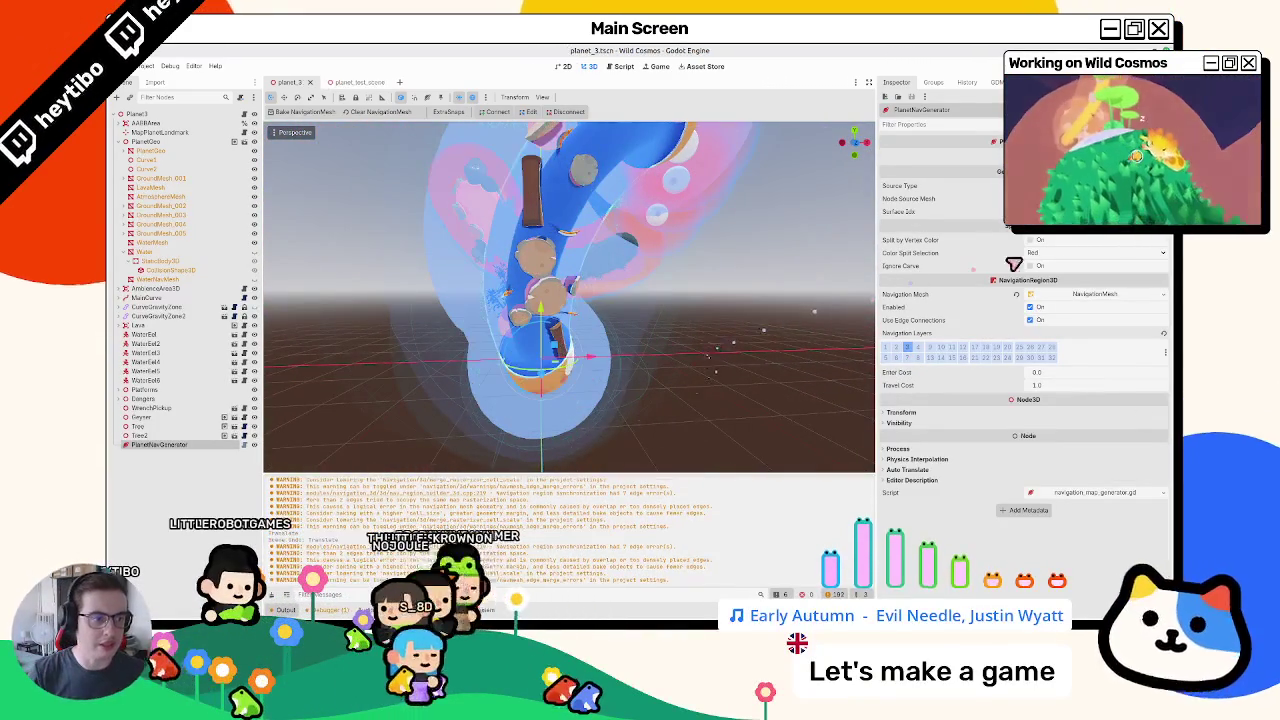
pyautogui.click(1036, 266)
pyautogui.hotkey('ctrl', 's')
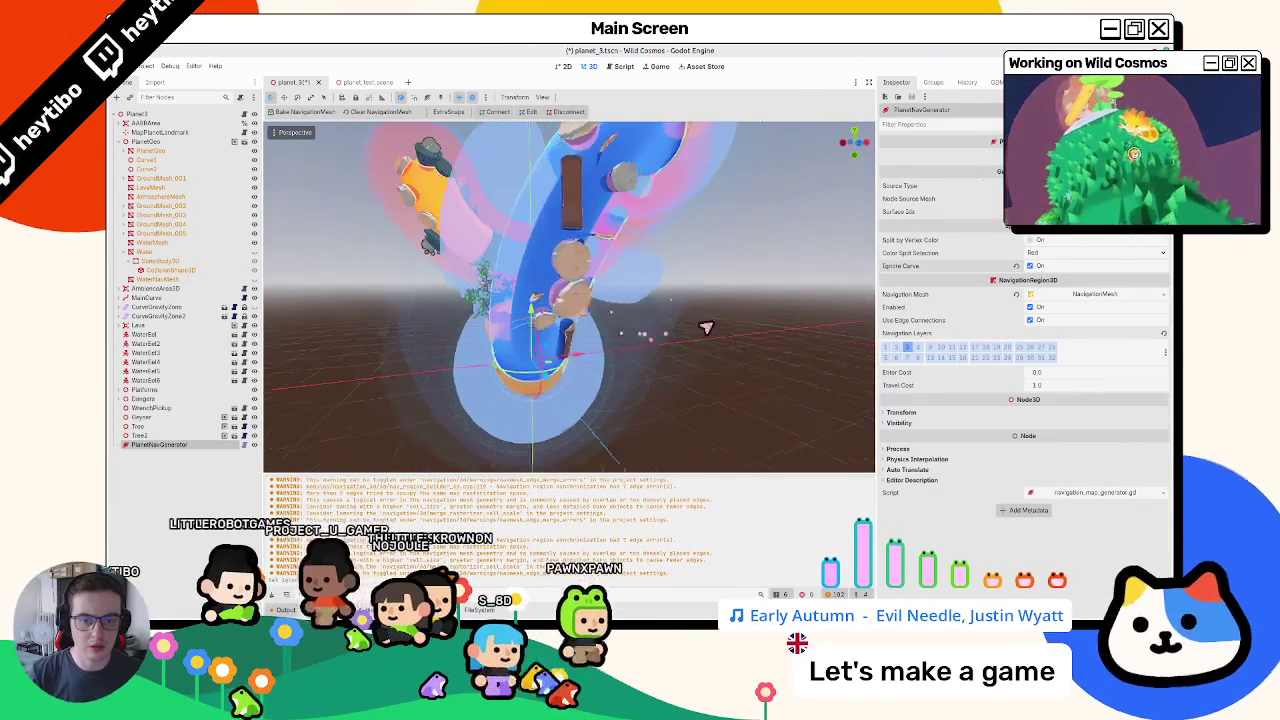
# - Run planet_test_scene again with F6
pyautogui.moveTo(709, 329); pyautogui.dragTo(760, 350)
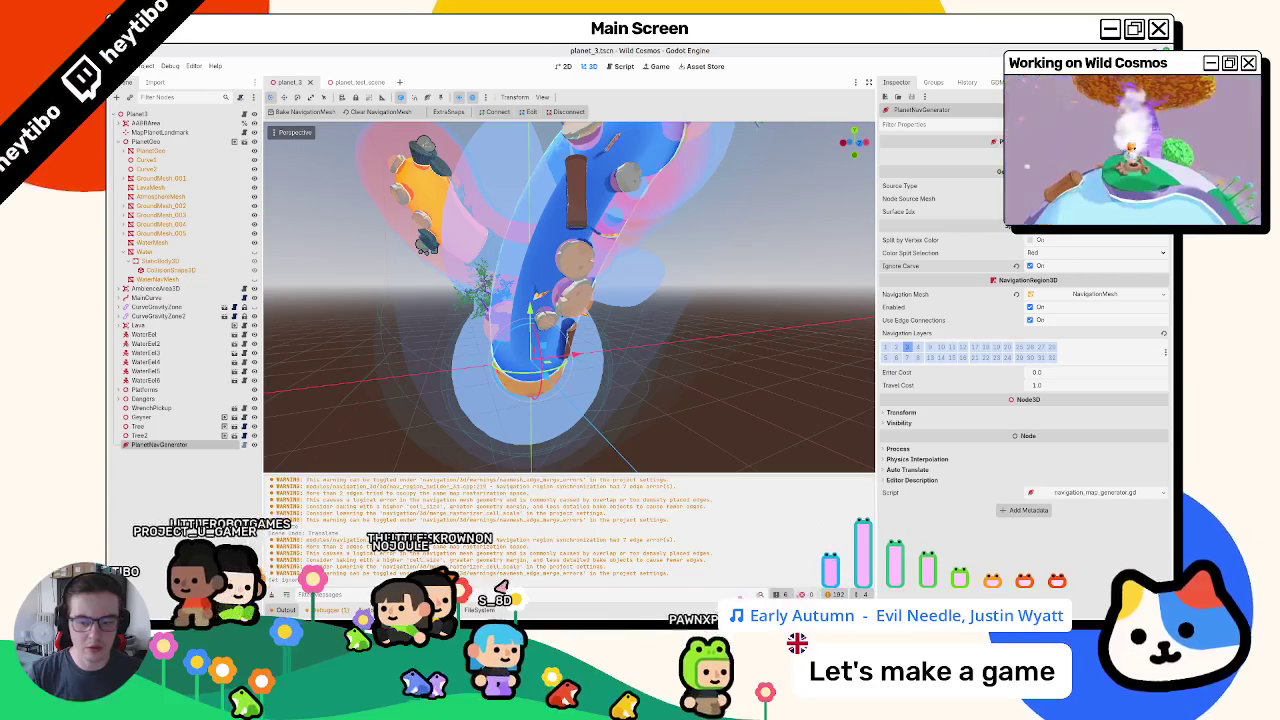
pyautogui.click(358, 82)
pyautogui.press('F6')
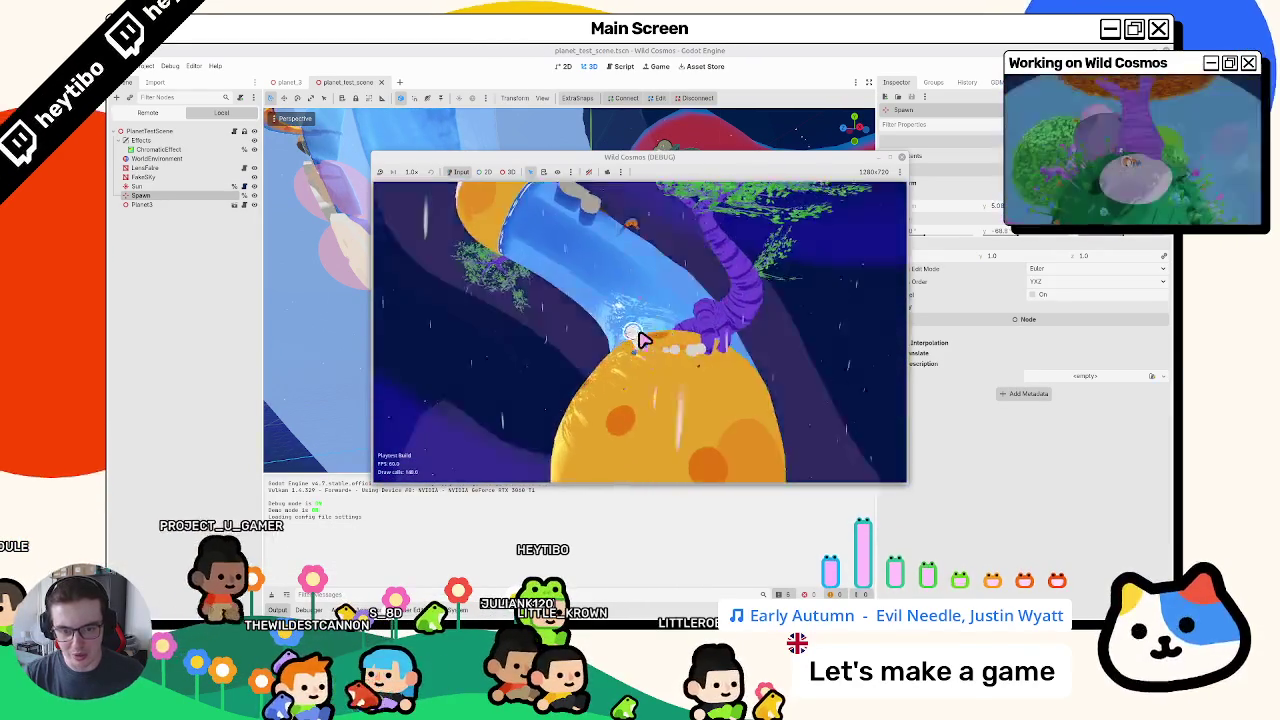
# - Close the Wild Cosmos playtest window to return to the planet_test_scene editor
pyautogui.press('Escape')
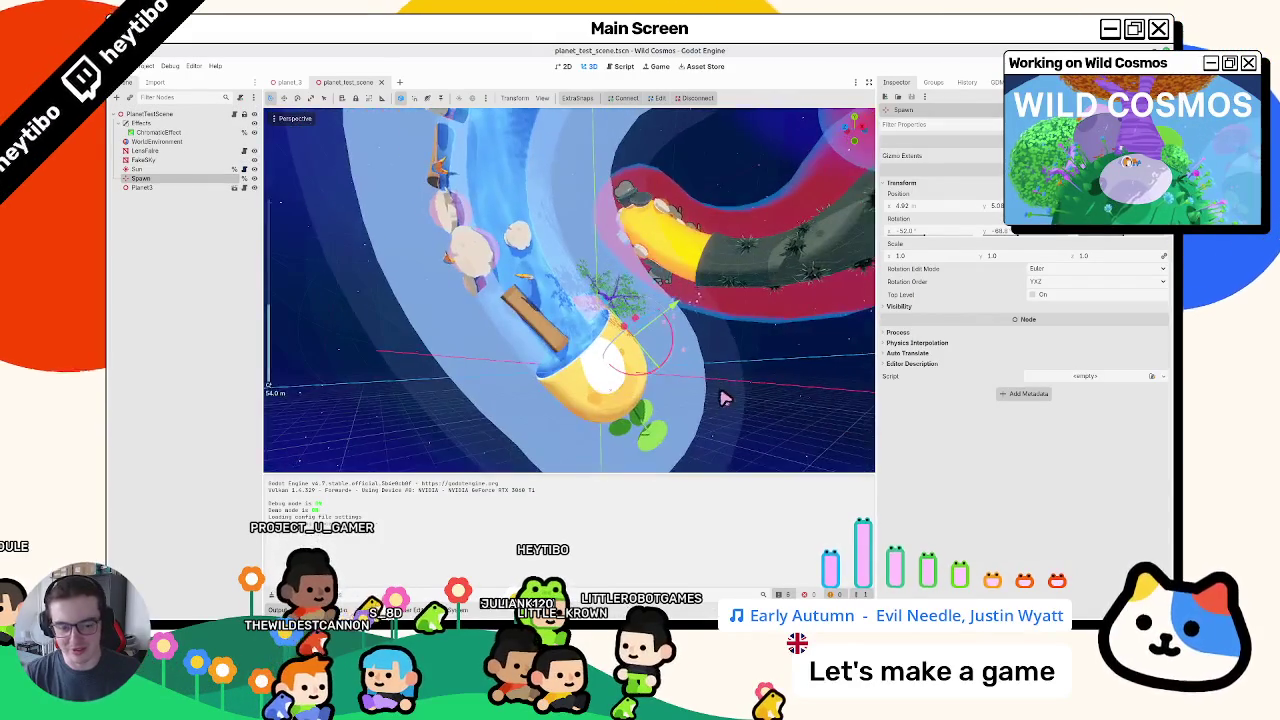
pyautogui.hotkey('ctrl', 'shift', 'o')
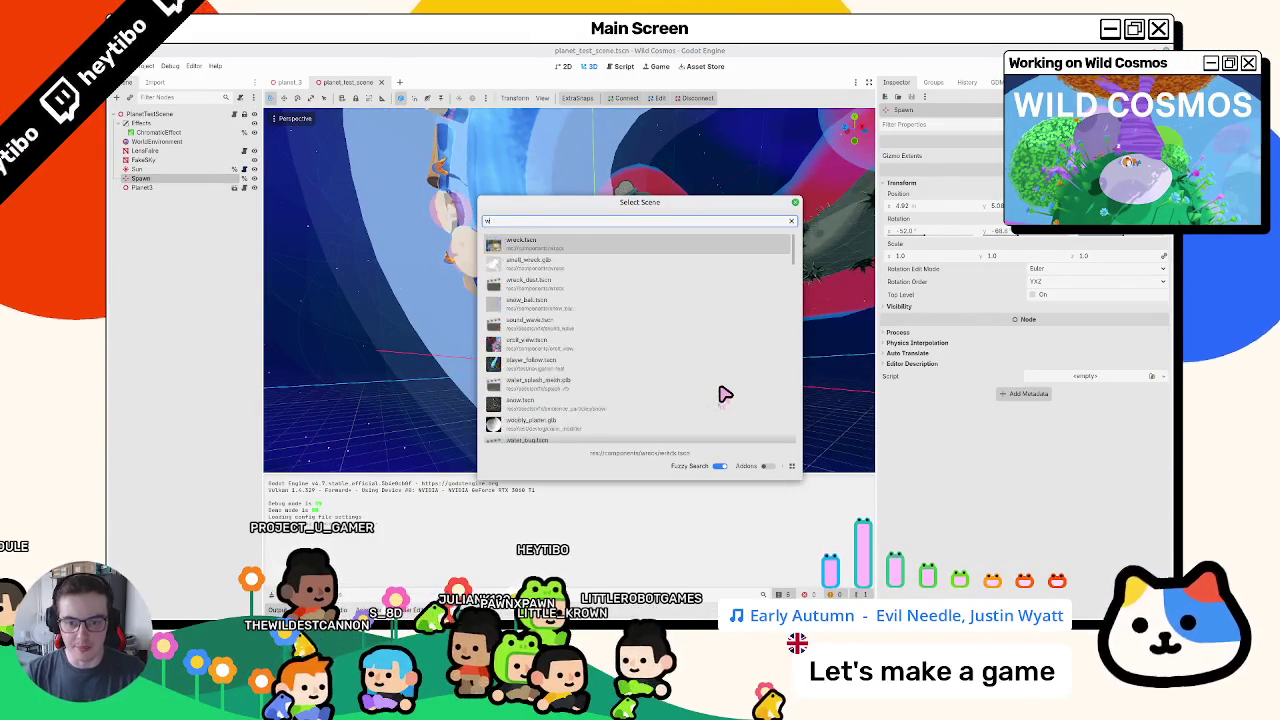
pyautogui.write('water_eel')
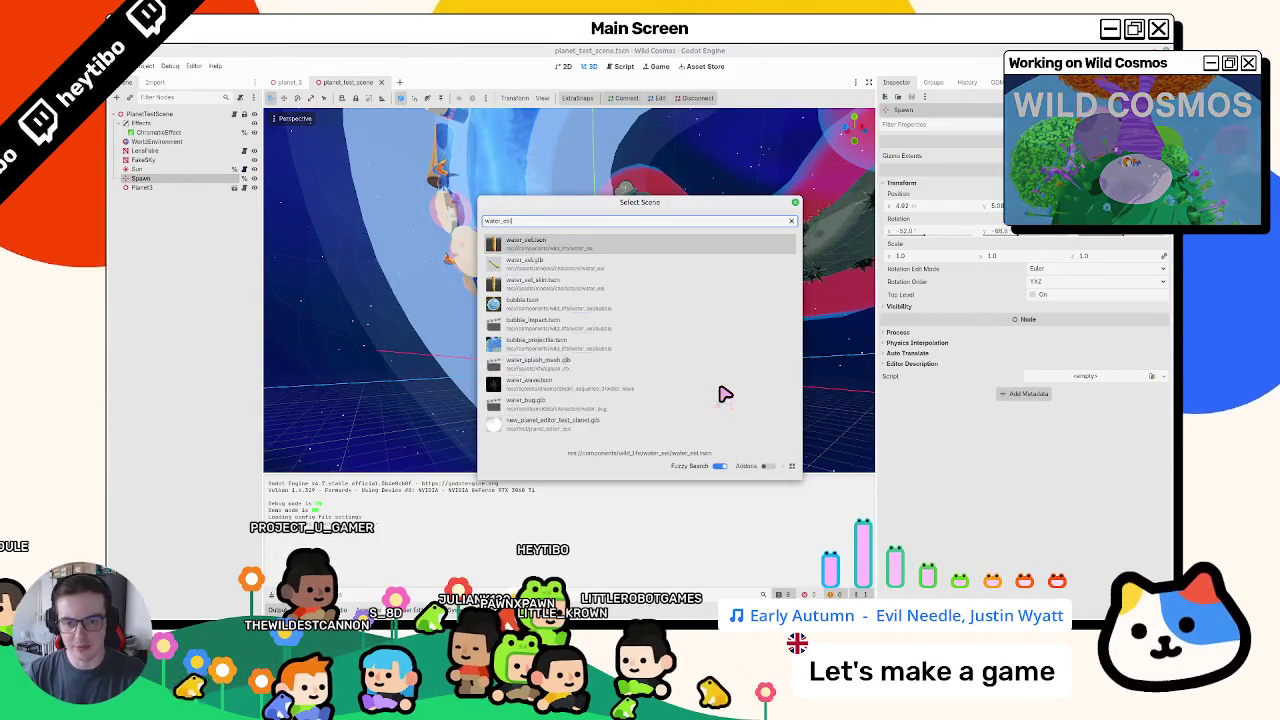
pyautogui.press('Return')
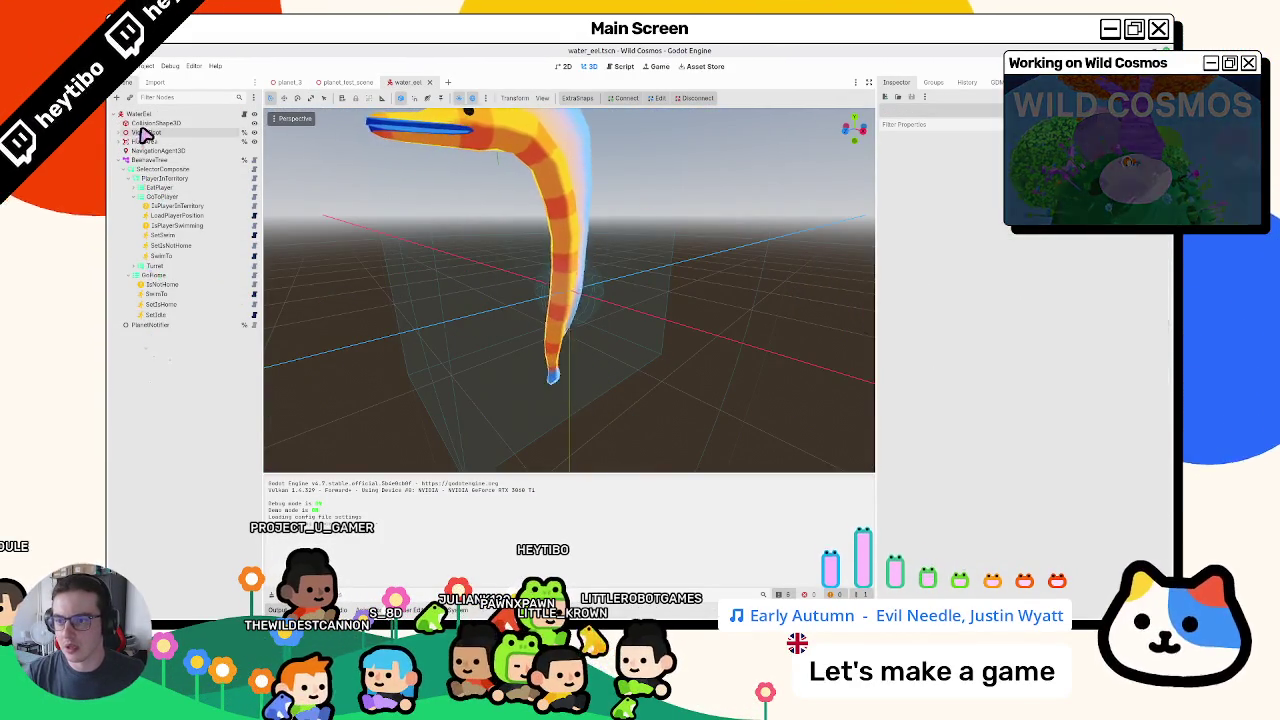
pyautogui.click(145, 114)
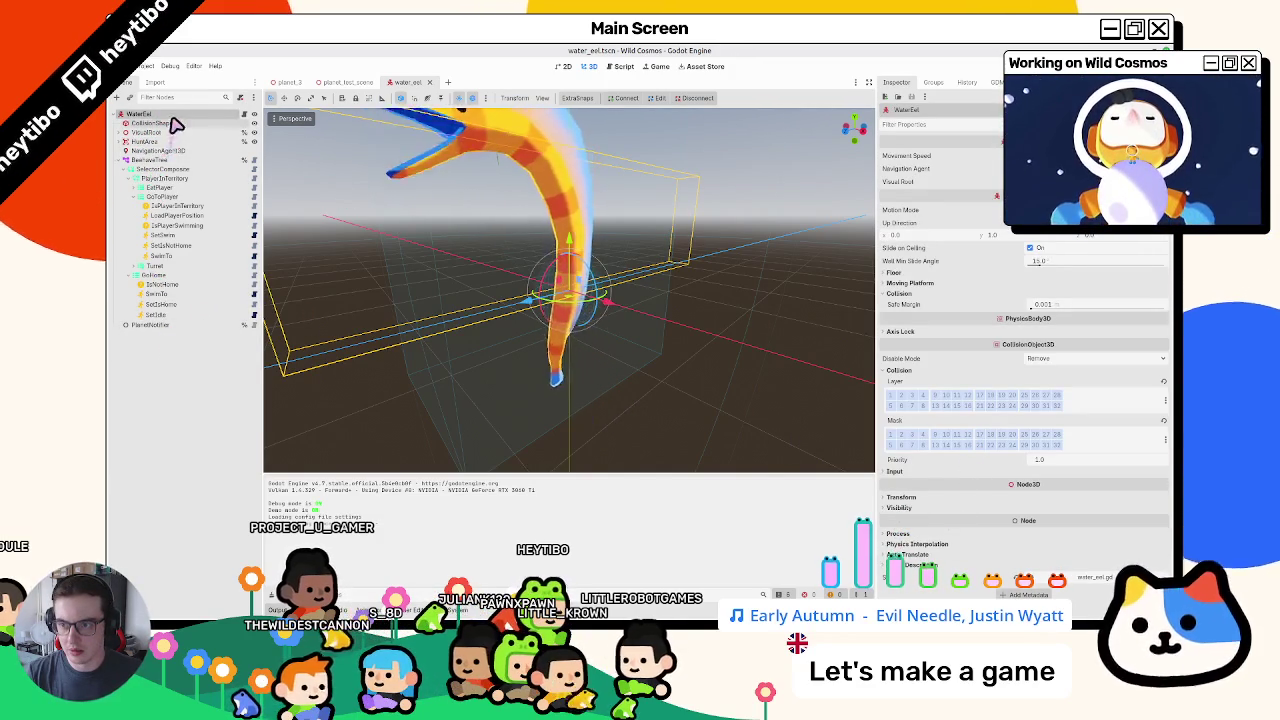
pyautogui.click(160, 150)
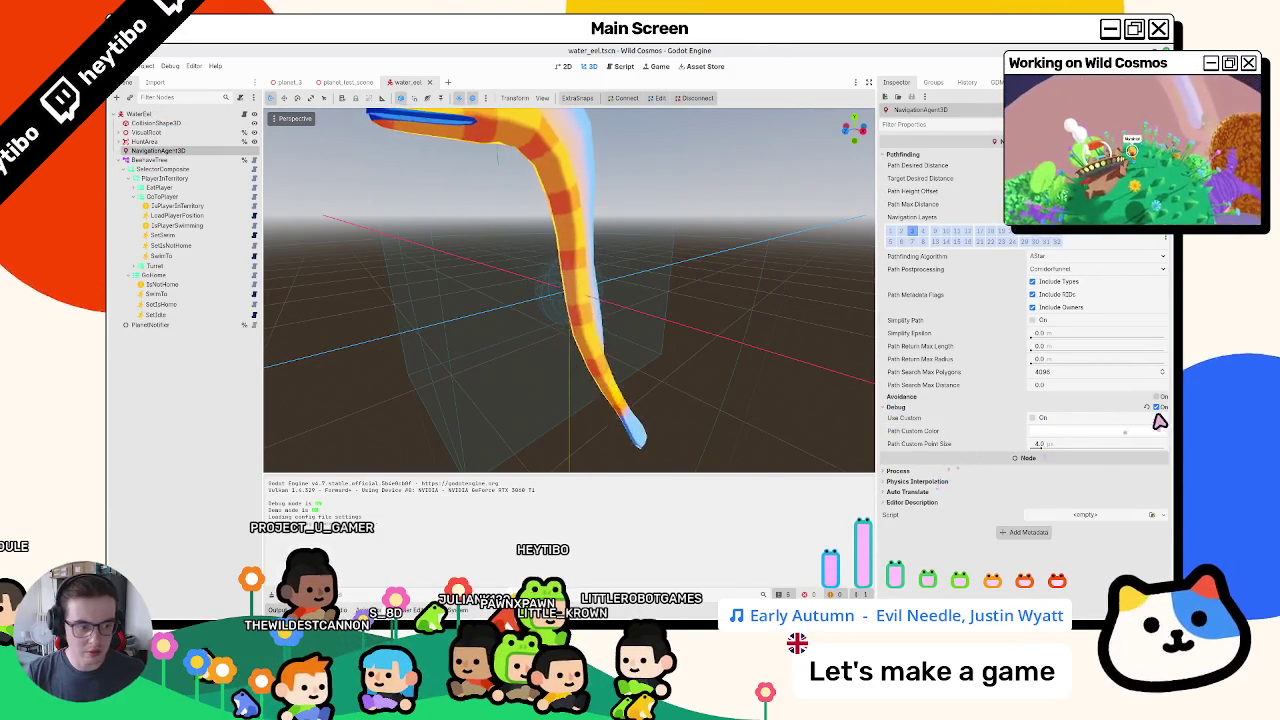
pyautogui.middleClick(403, 82)
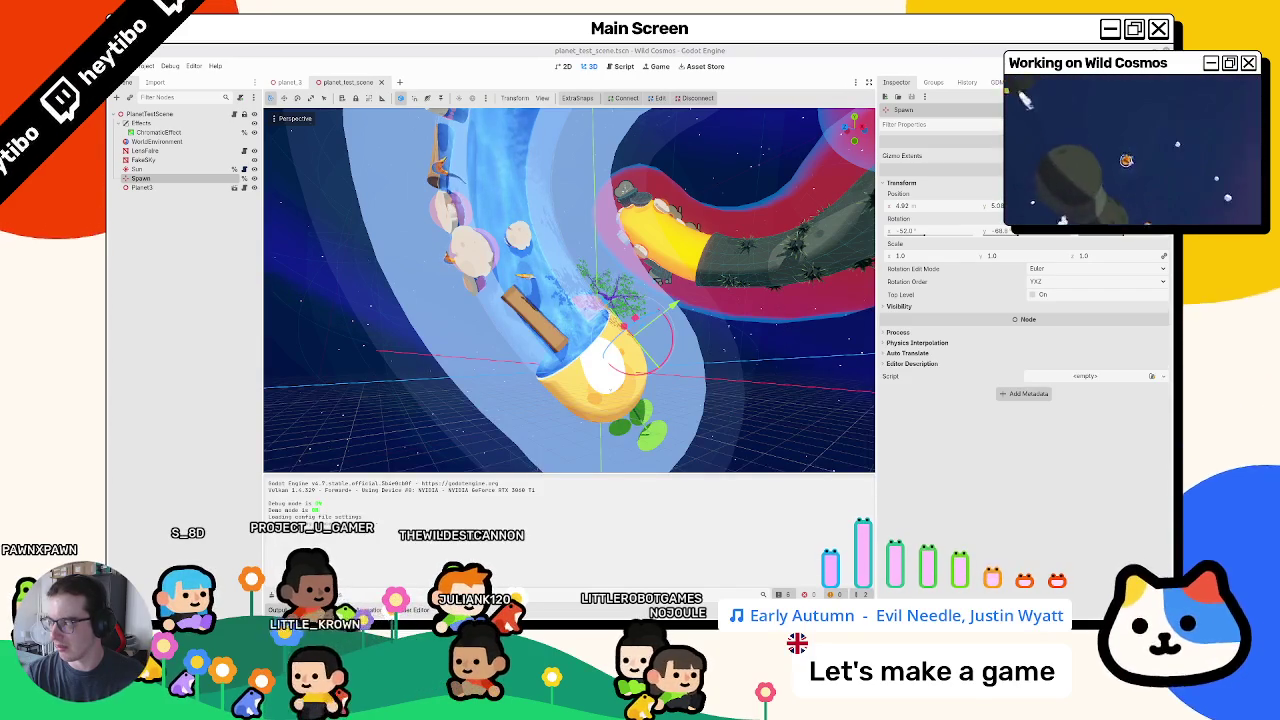
# - Run Wild Cosmos with F5, playtest the planet, then pause and stop it
pyautogui.press('F5')
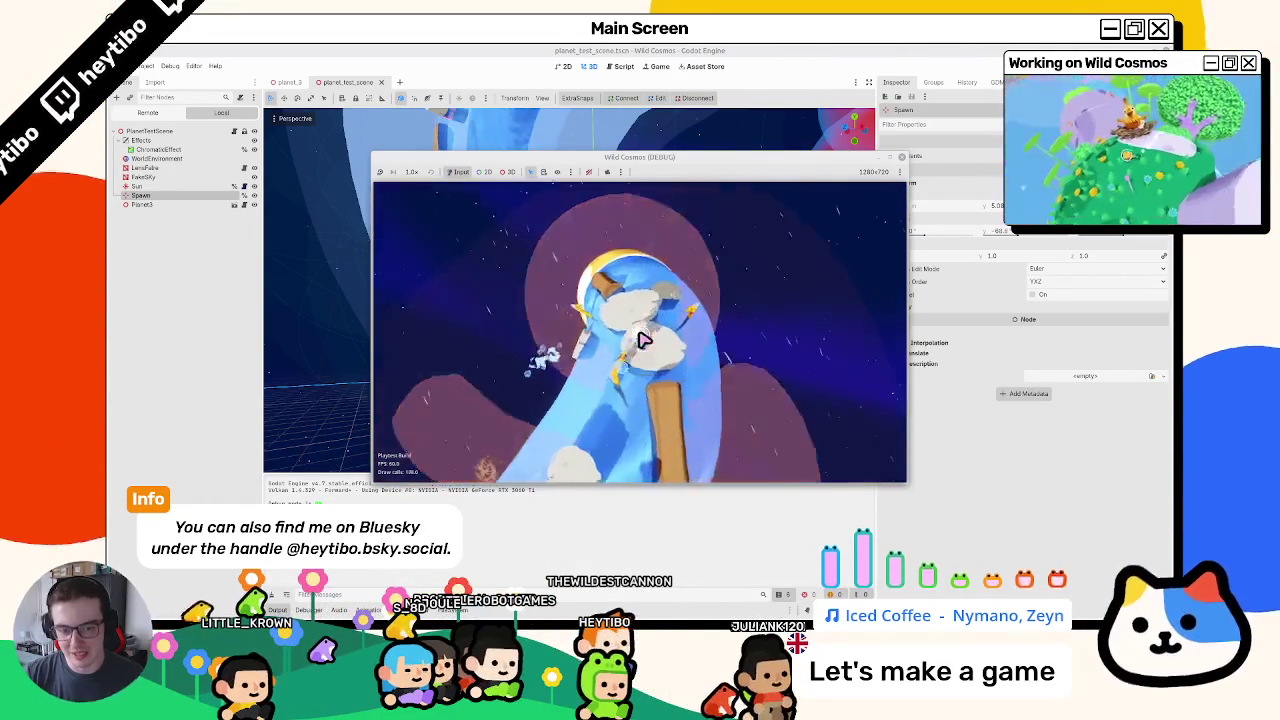
pyautogui.press('Escape')
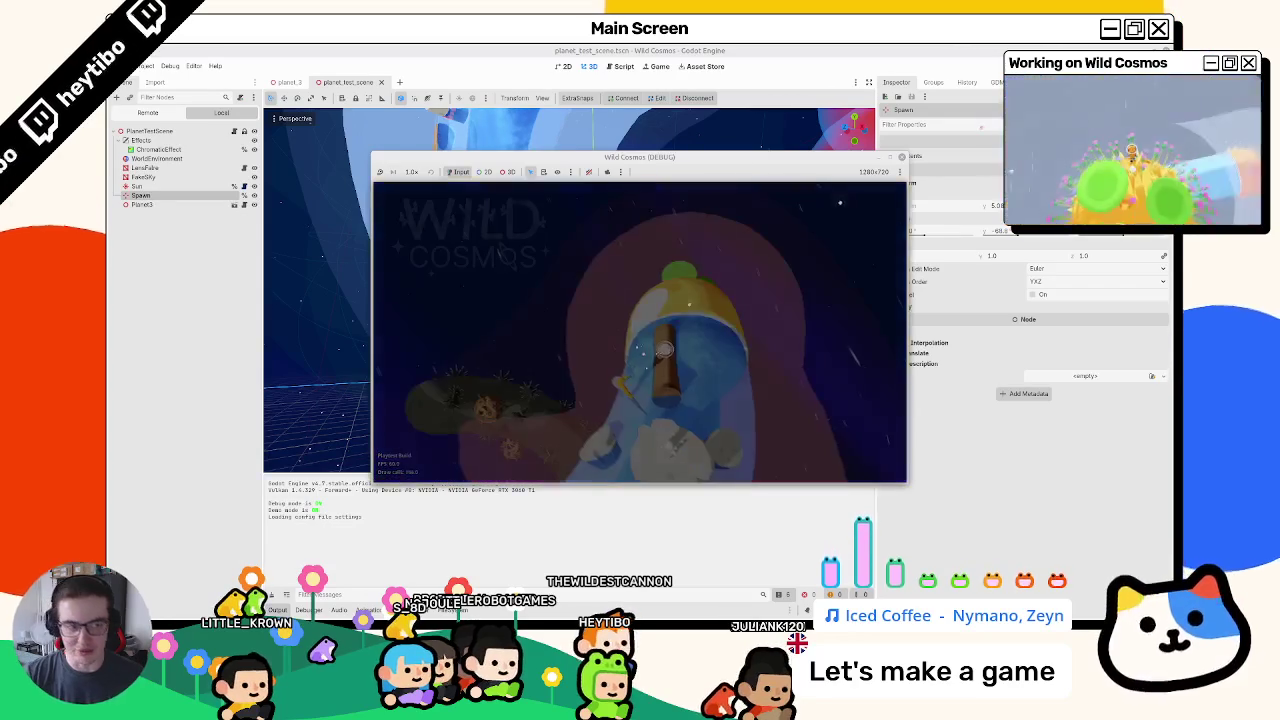
pyautogui.press('F8')
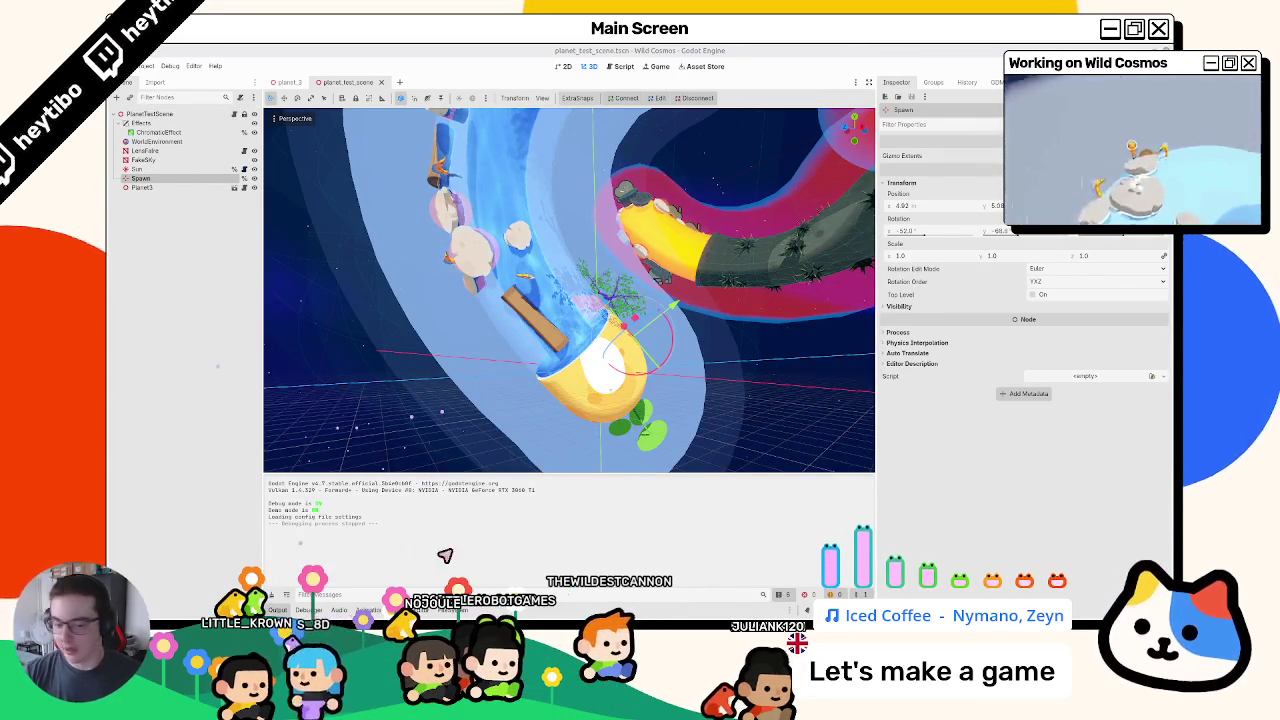
# - Bring up the Wild Cosmos kanban board, glance at Blender, then return to Godot
pyautogui.moveTo(496, 606)
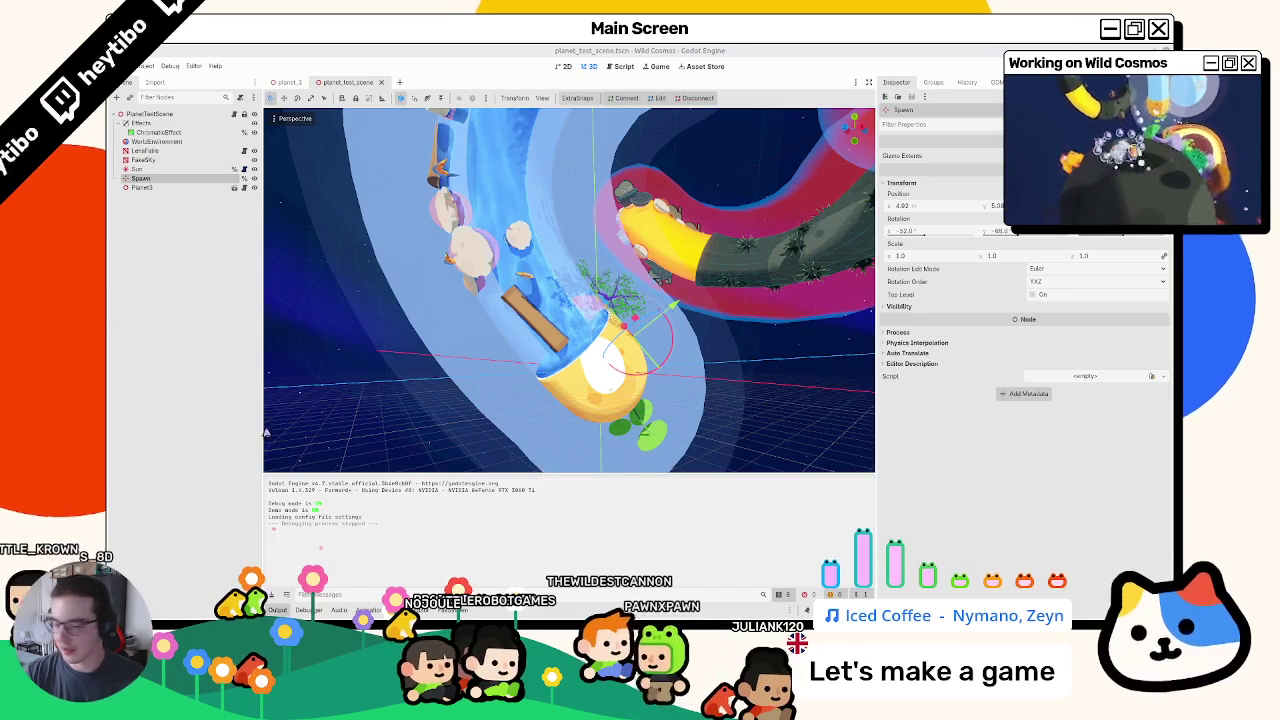
pyautogui.click(580, 590)
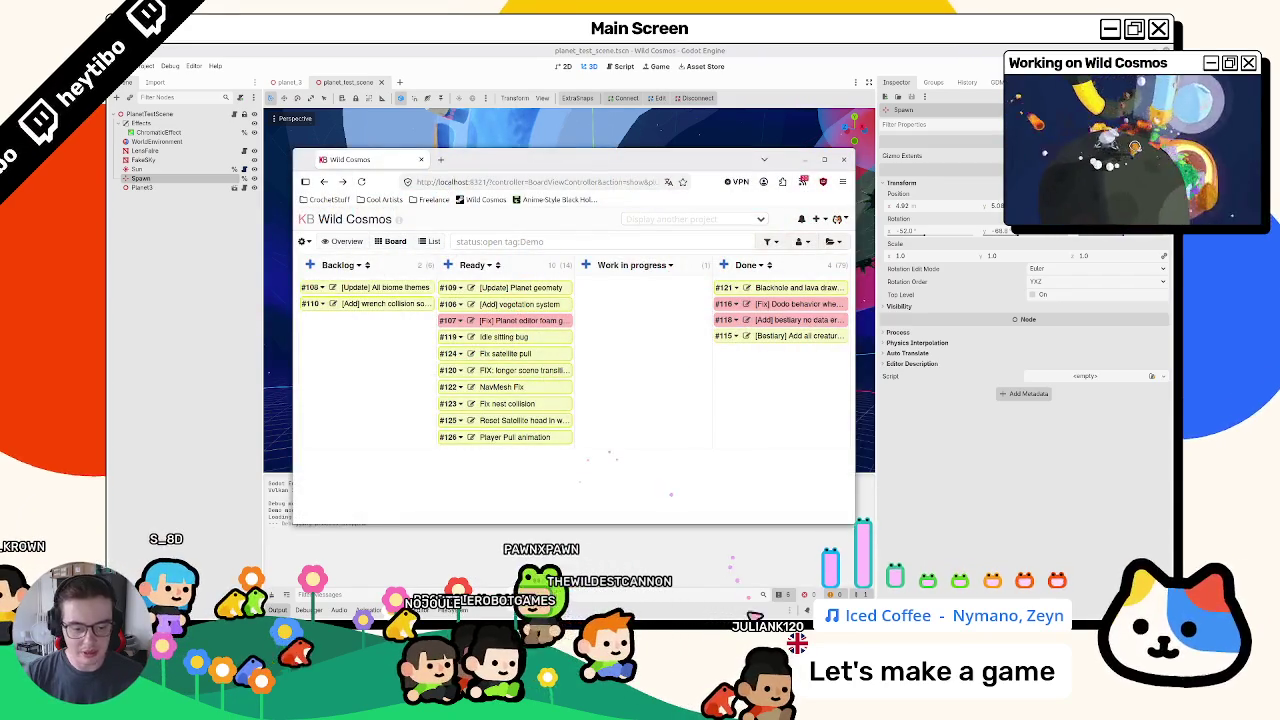
pyautogui.hotkey('alt', 'Tab')
pyautogui.hotkey('alt', 'Tab')
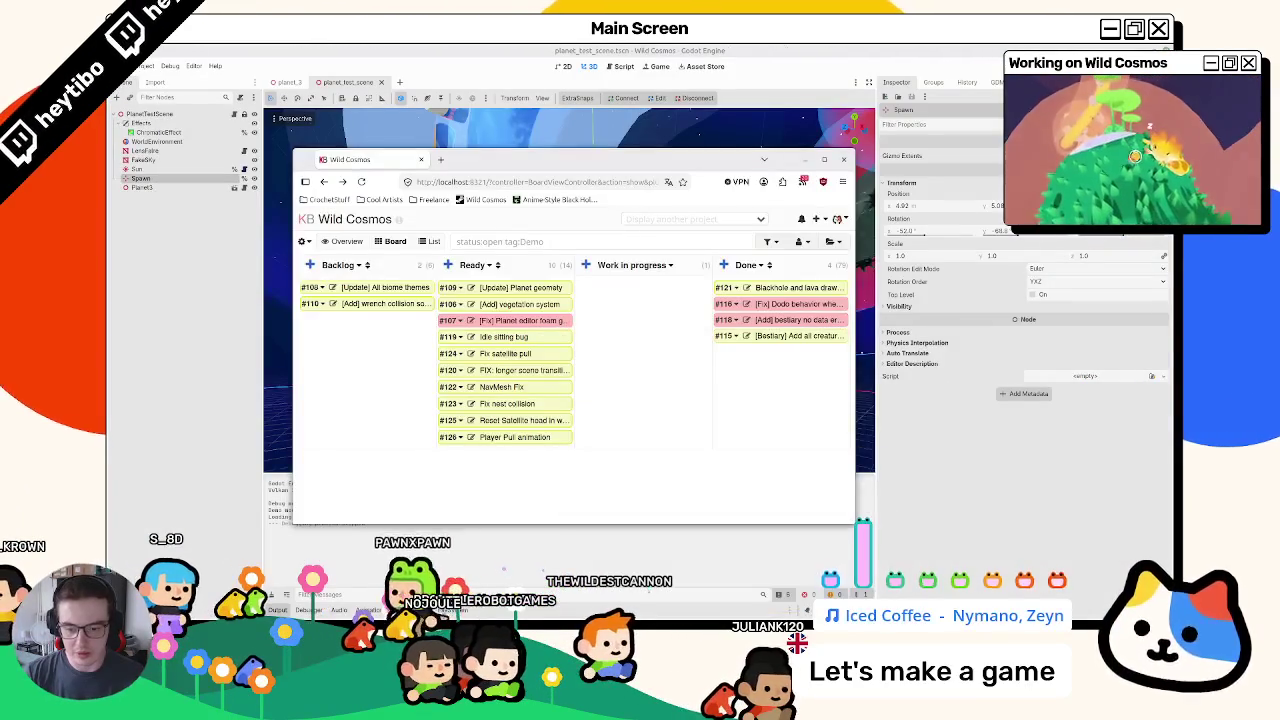
pyautogui.hotkey('alt', 'Tab')
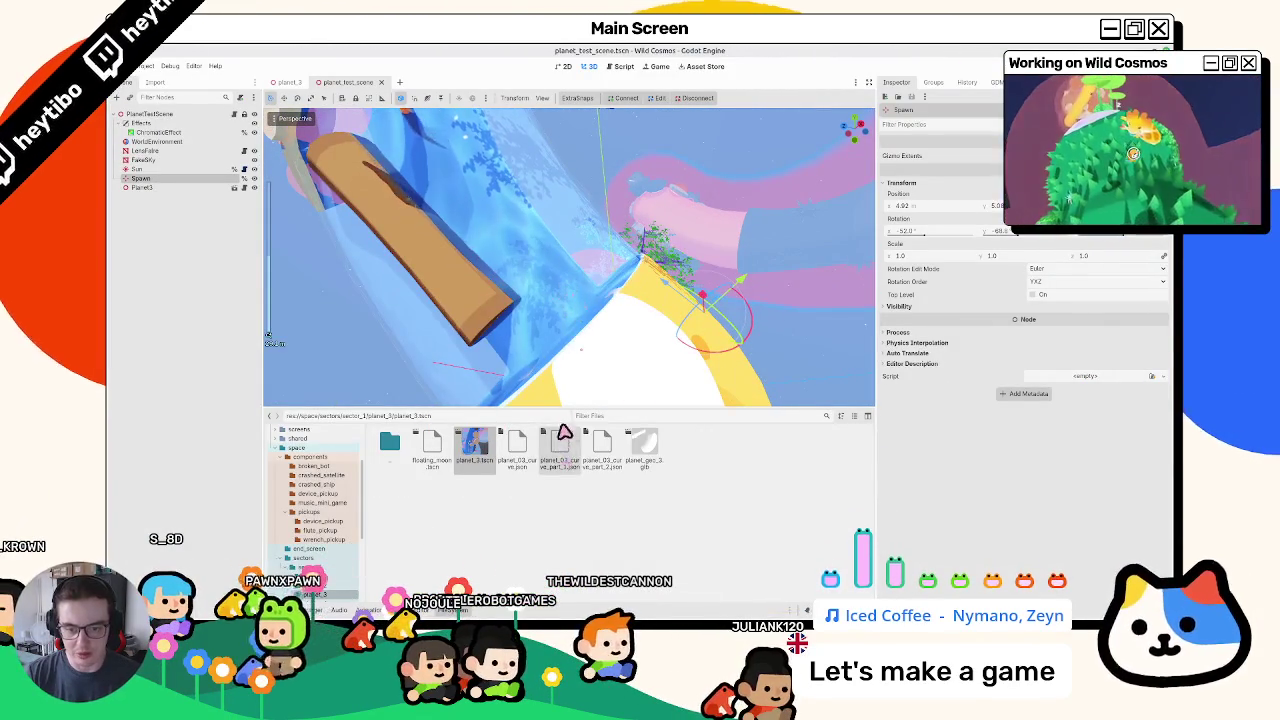
# - Filter FileSystem for 'fo' and open water_foam_mat.tres with its shader in a wider editor
pyautogui.click(586, 415)
pyautogui.write('foam')
pyautogui.click(425, 455)
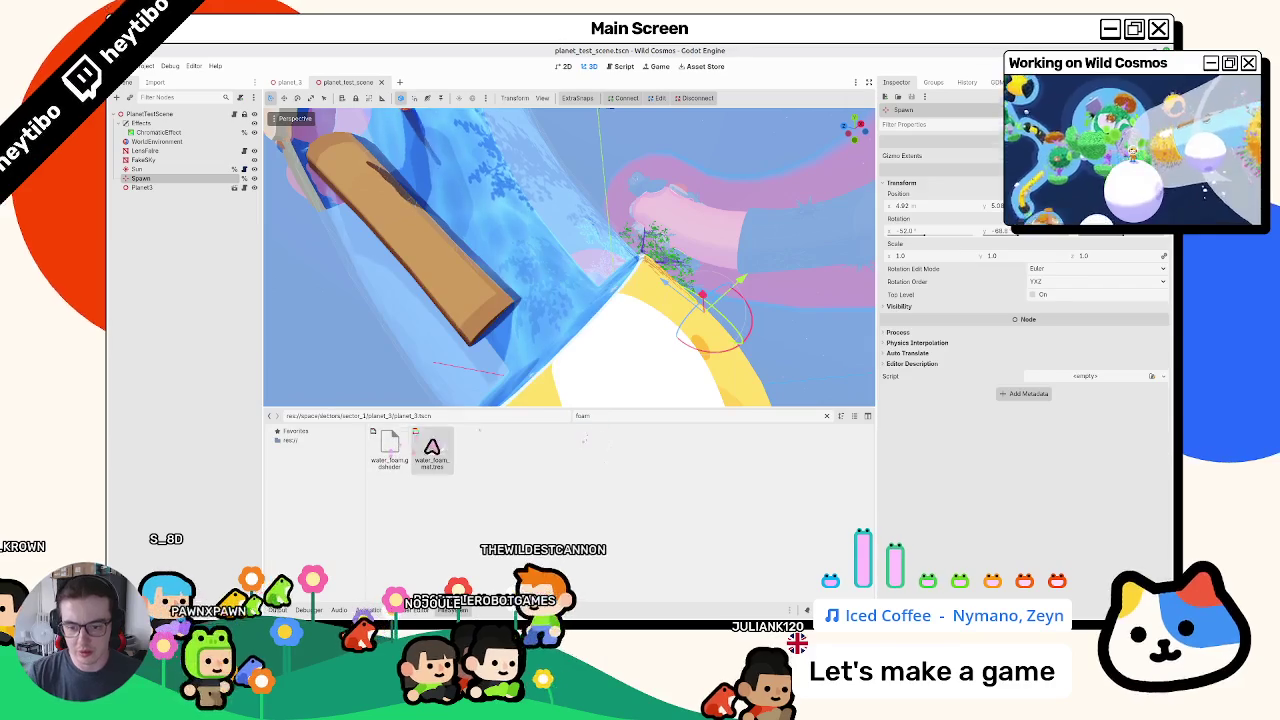
pyautogui.scroll(-3, 830, 450)
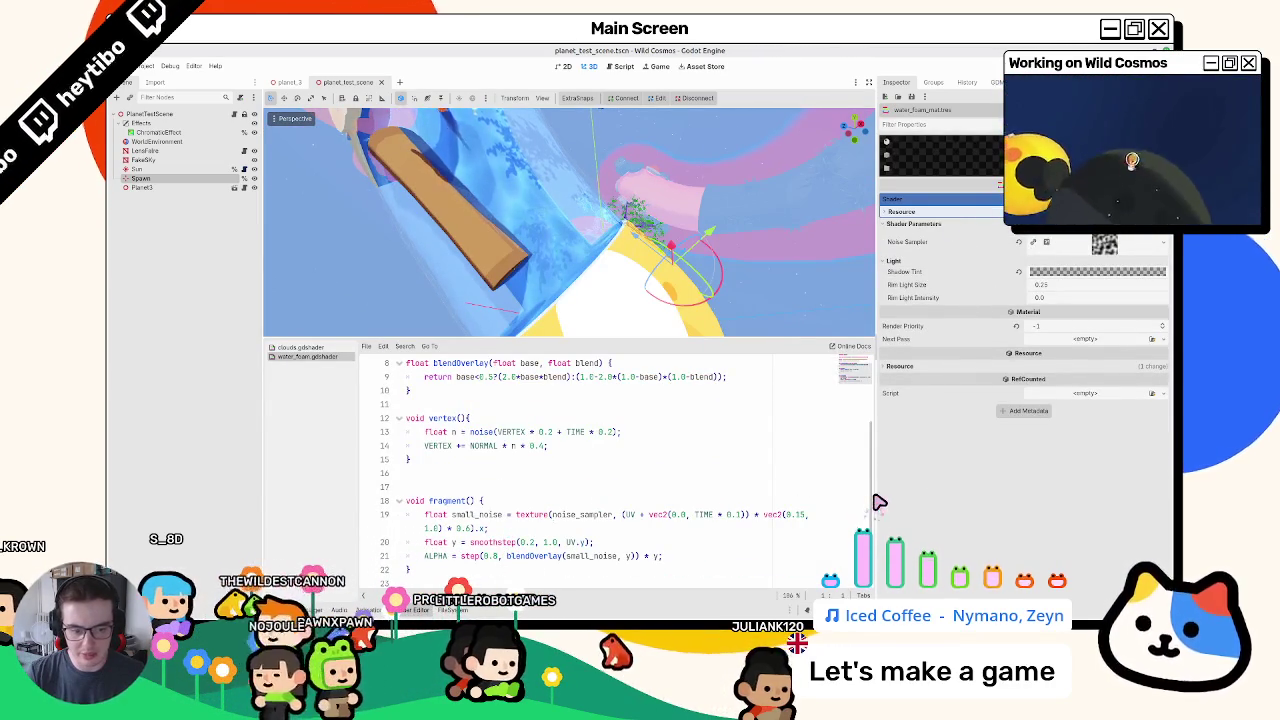
pyautogui.moveTo(877, 502); pyautogui.dragTo(1077, 502)
# - Edit the fragment() y smoothstep falloff to use sin(UV * PI), saving the shader
pyautogui.click(638, 530)
pyautogui.doubleClick(630, 530)
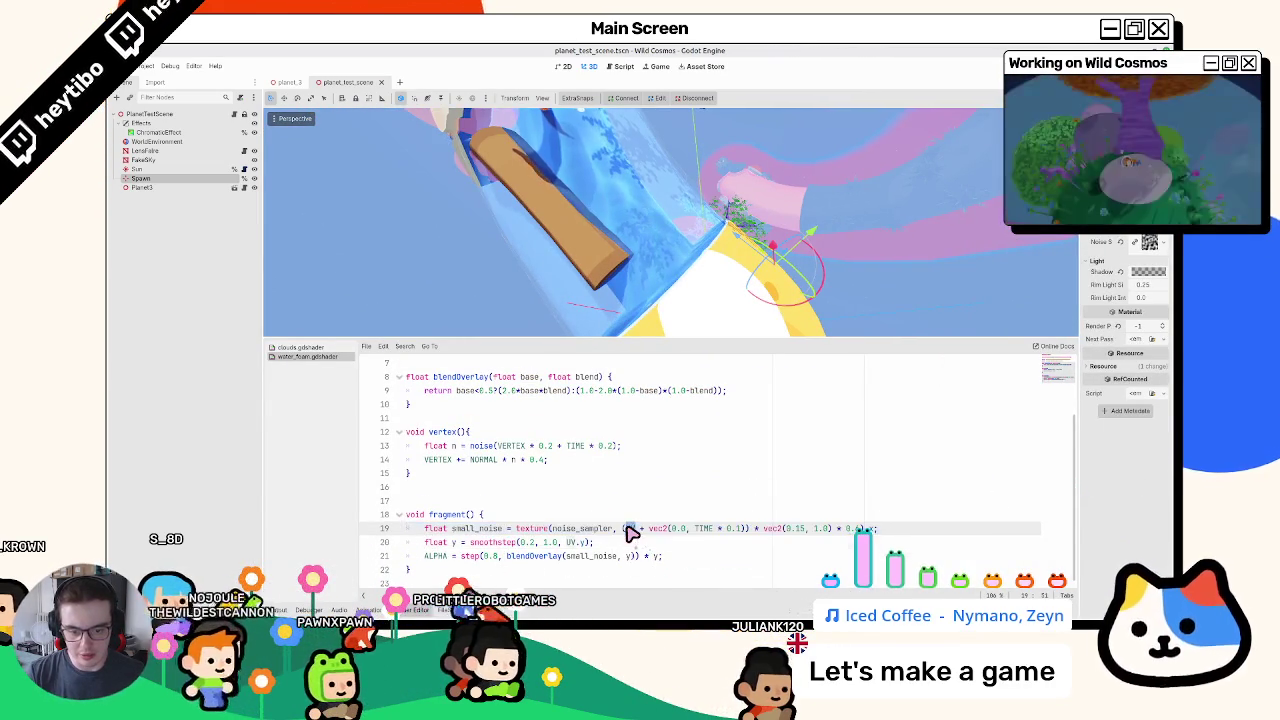
pyautogui.press('Up')
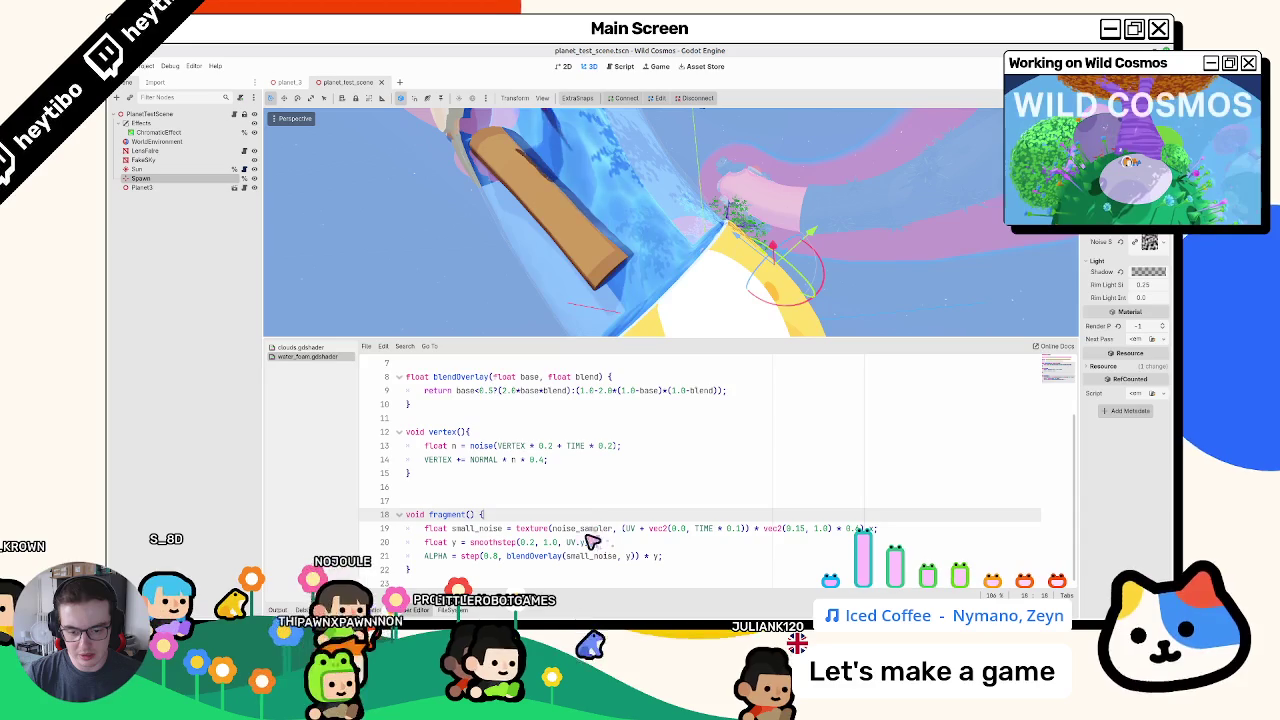
pyautogui.click(582, 542)
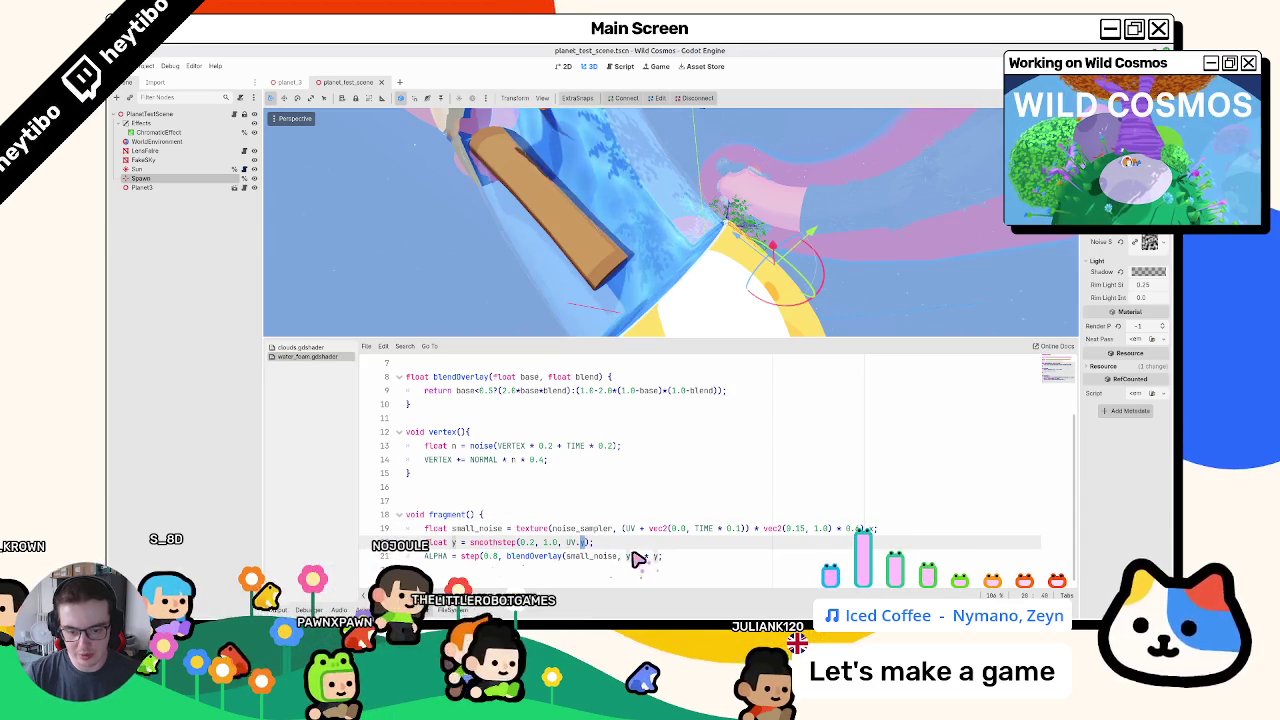
pyautogui.moveTo(620, 332)
pyautogui.mouseDown()
pyautogui.moveTo(665, 313)
pyautogui.moveTo(613, 219)
pyautogui.moveTo(717, 335)
pyautogui.moveTo(746, 251)
pyautogui.moveTo(757, 291)
pyautogui.moveTo(767, 275)
pyautogui.moveTo(740, 283)
pyautogui.mouseUp()
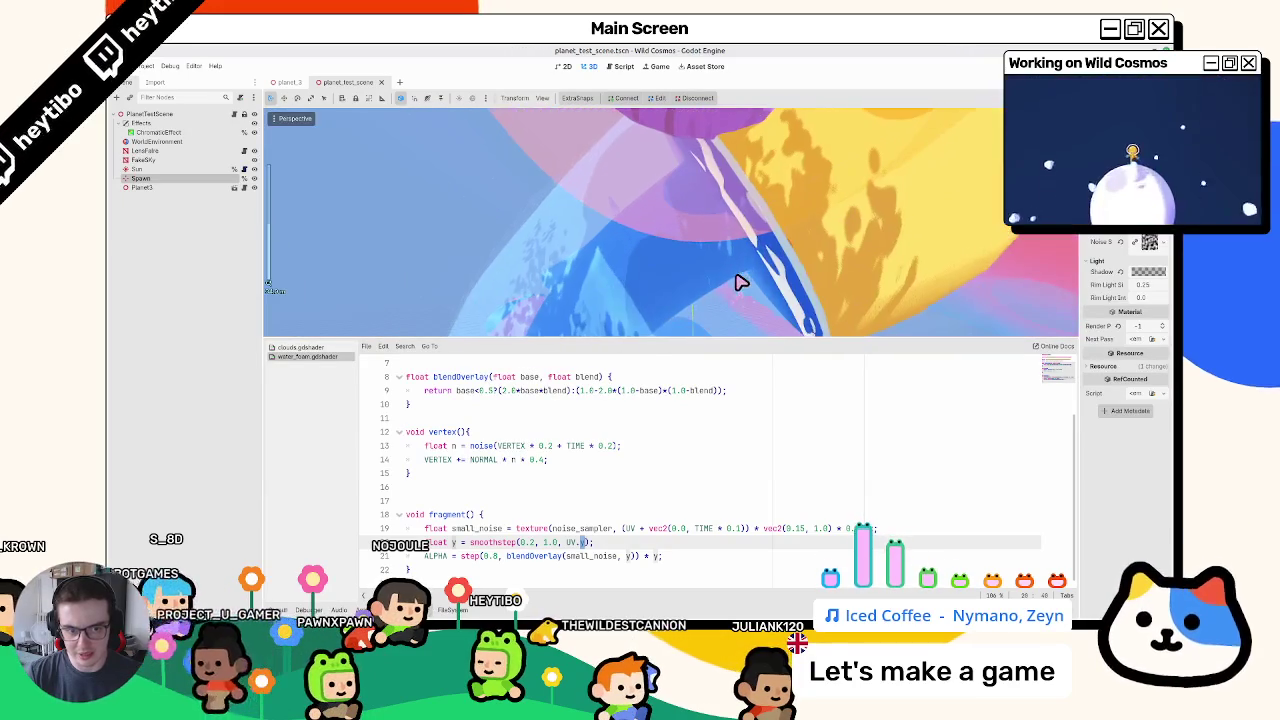
pyautogui.click(546, 542)
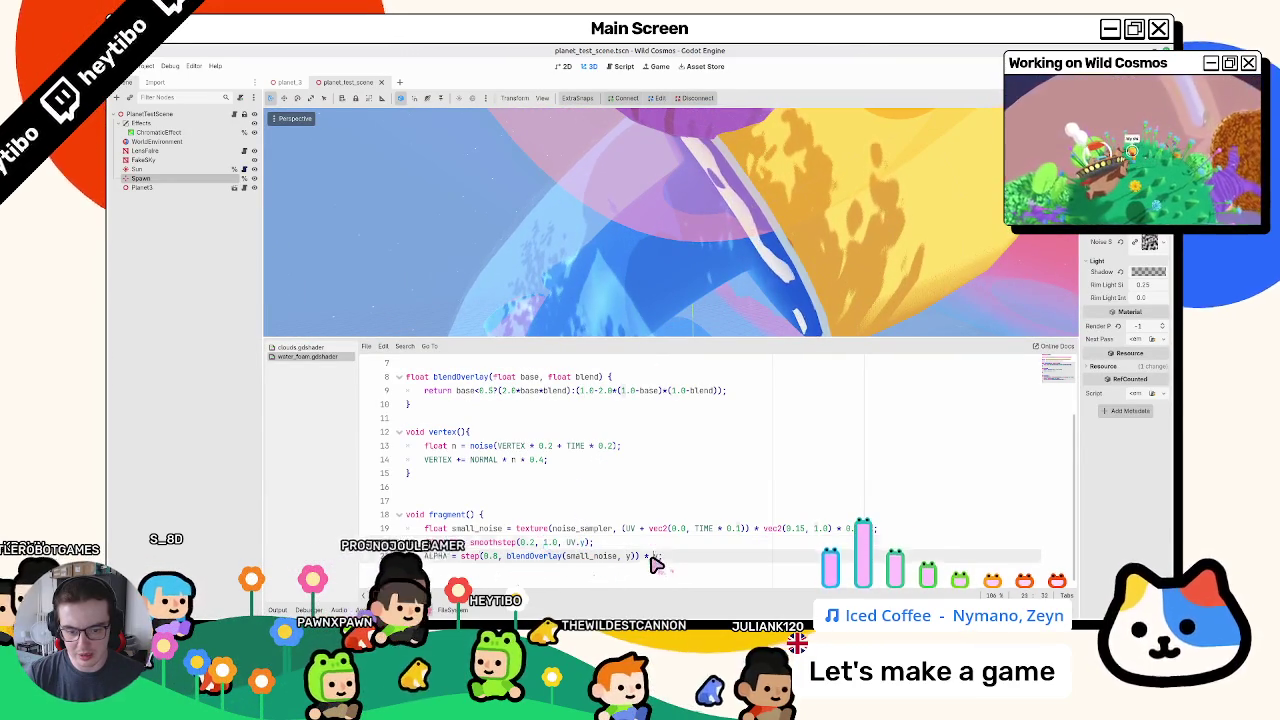
pyautogui.hotkey('ctrl', 's')
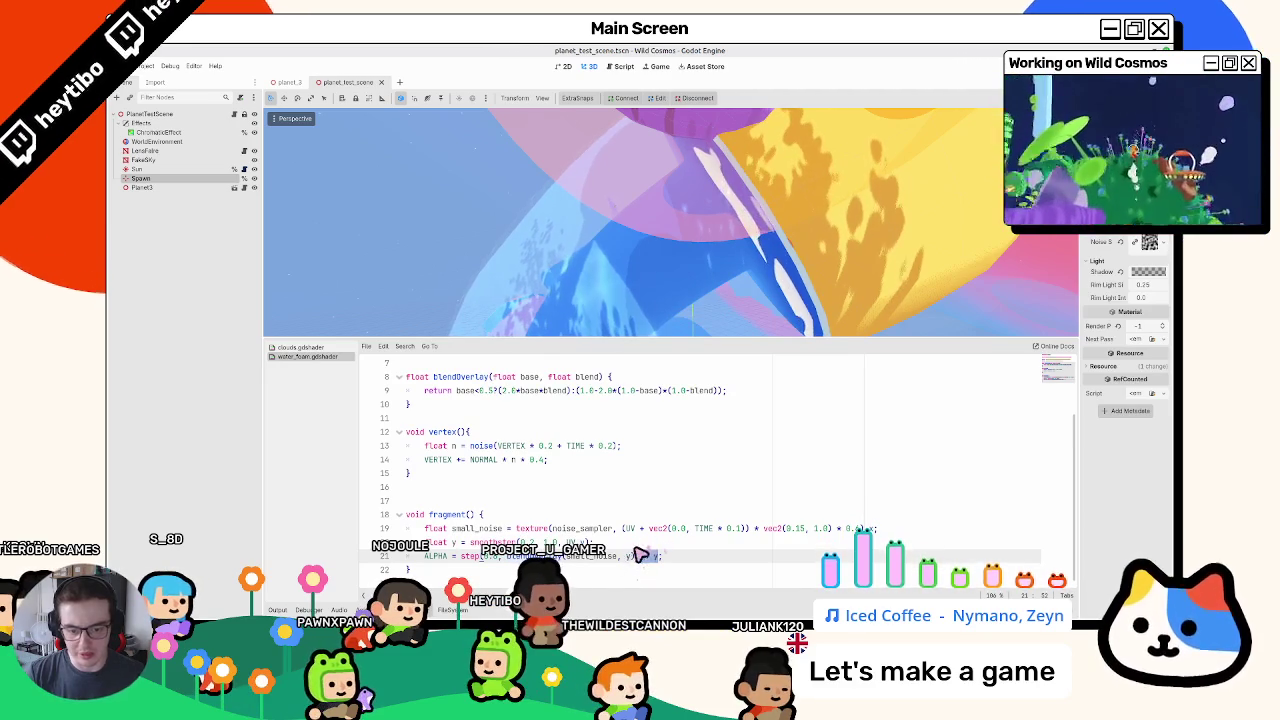
pyautogui.click(488, 533)
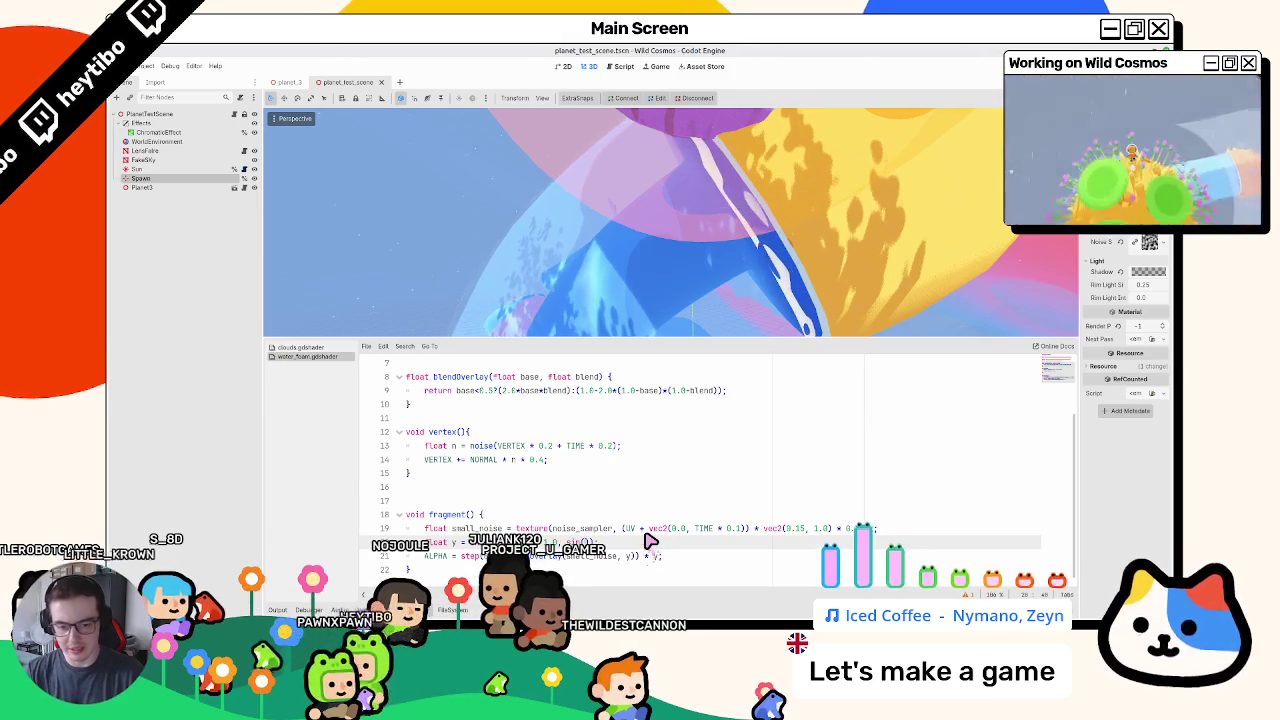
pyautogui.write('UV * ')
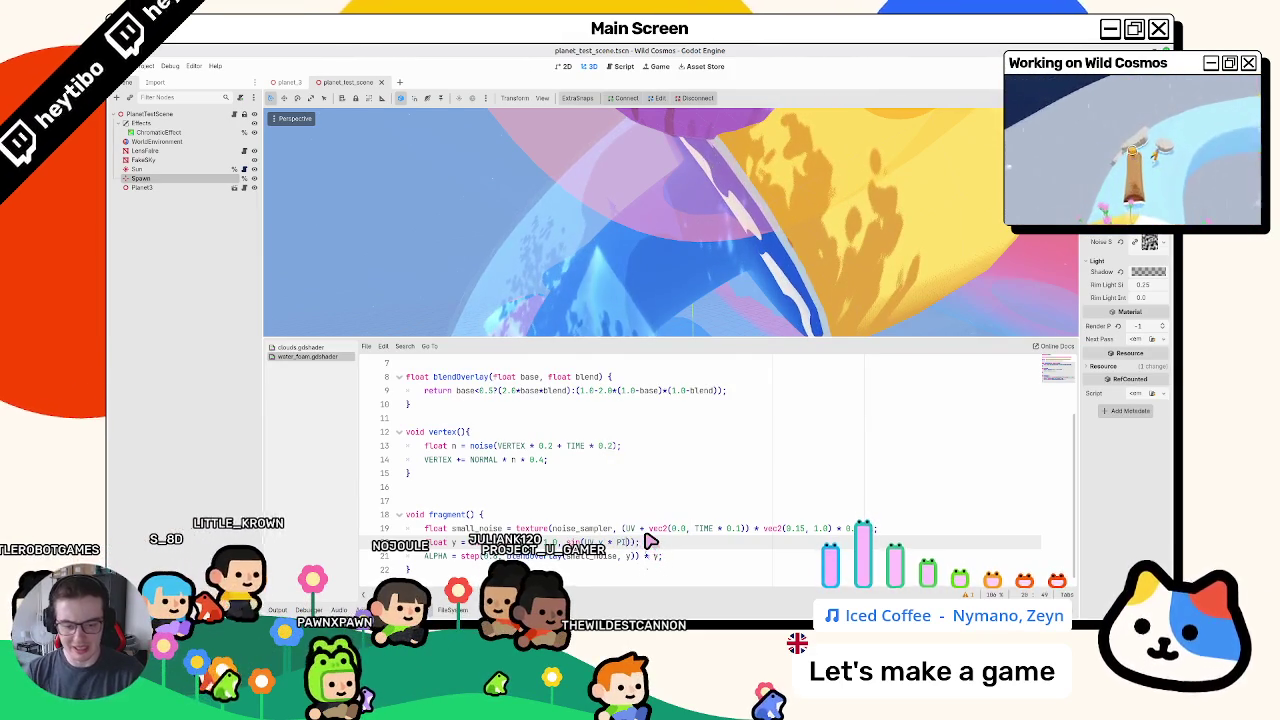
pyautogui.write('PI')
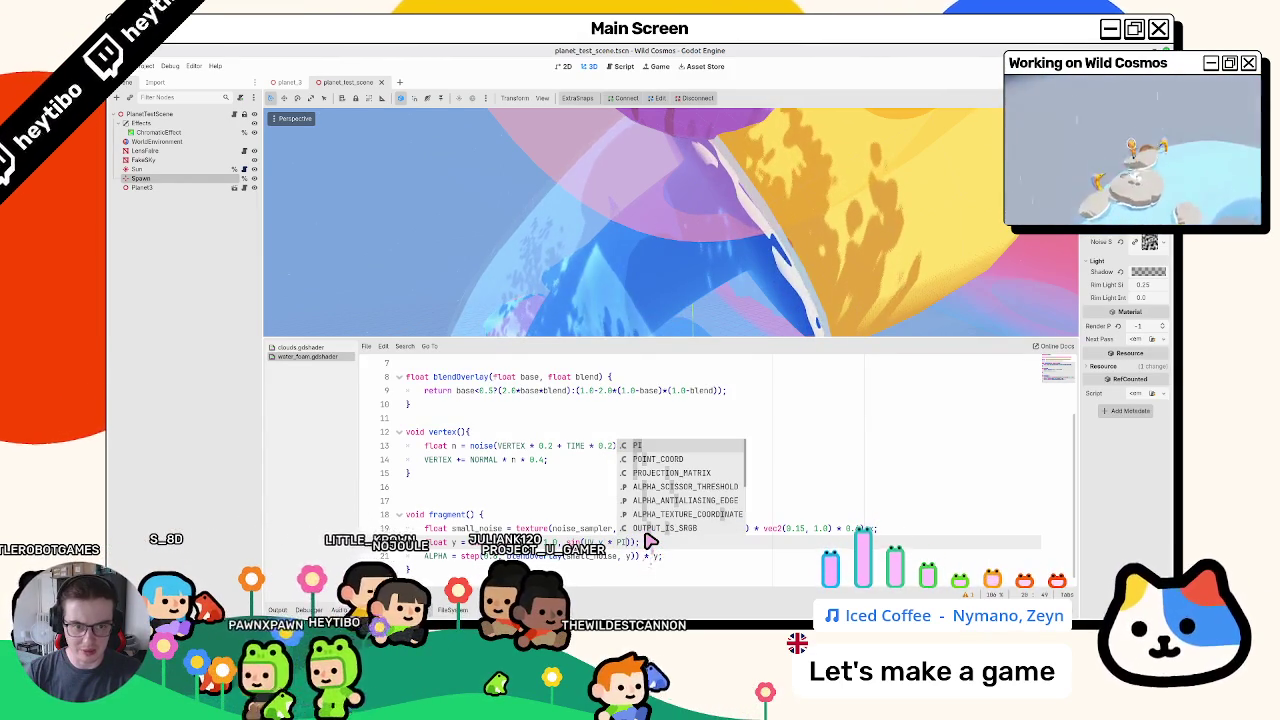